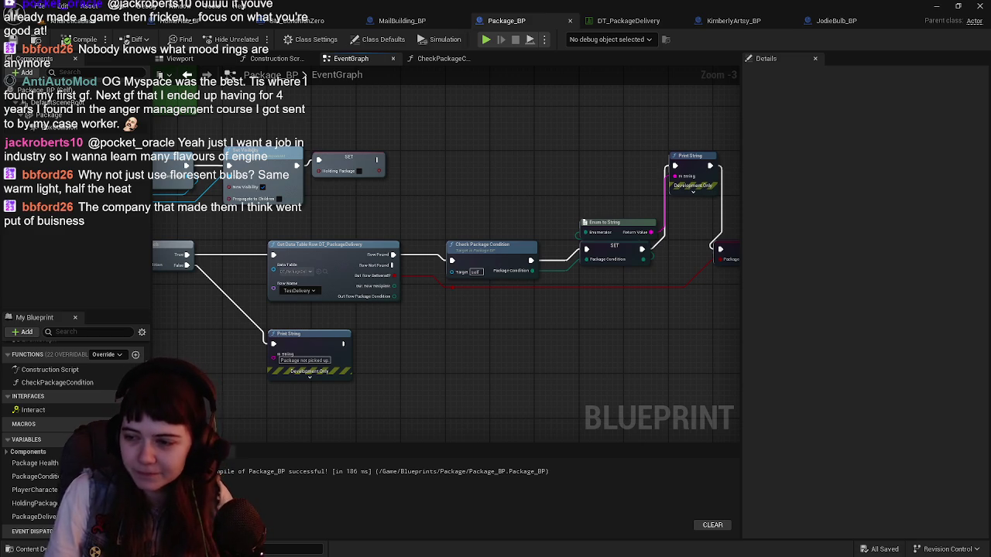
# Pan the Package_BP event graph to bring the left-hand nodes into view
pyautogui.moveTo(530, 334); pyautogui.dragTo(537, 341)
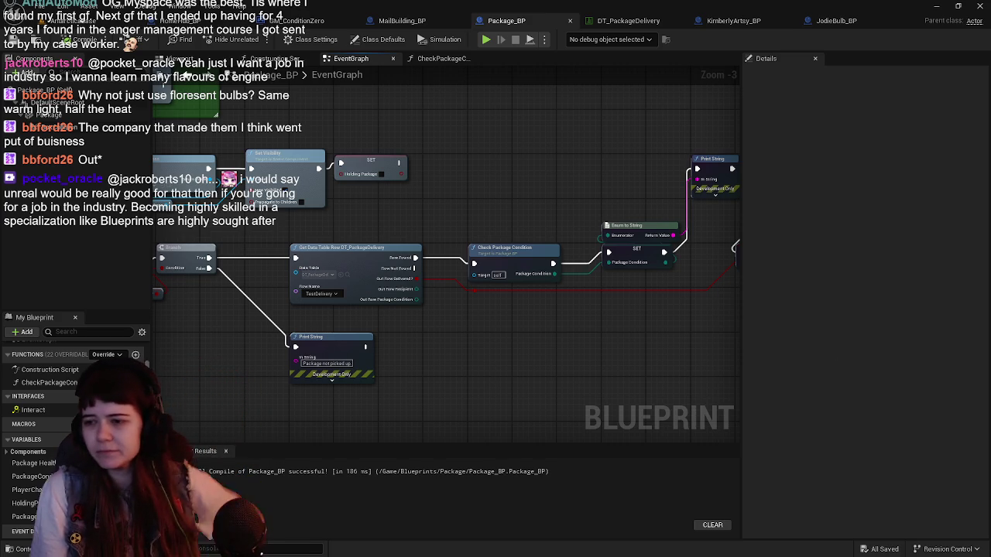
pyautogui.moveTo(429, 335)
pyautogui.mouseDown()
pyautogui.moveTo(487, 291)
pyautogui.moveTo(548, 302)
pyautogui.mouseUp()
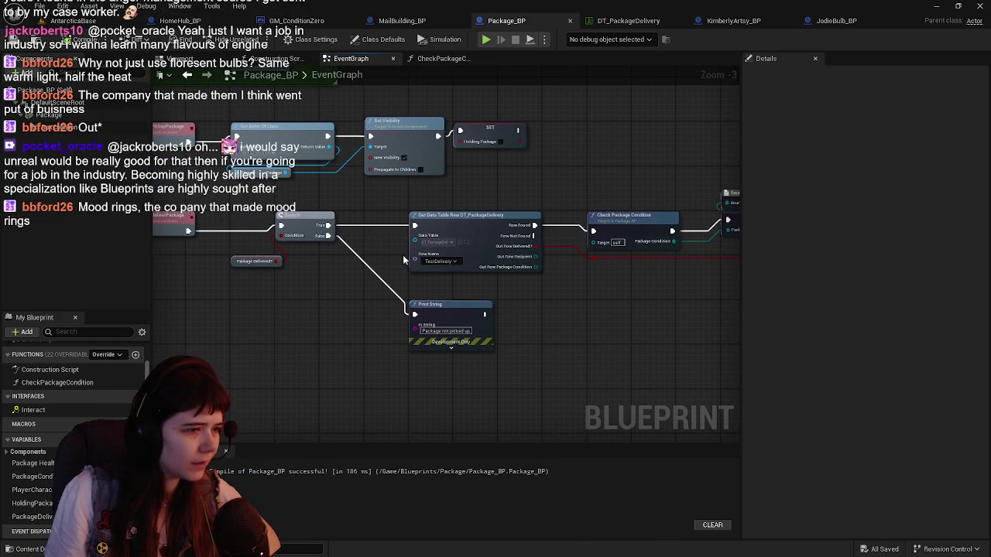
# Switch to the AntarcticaBase level, start Play-In-Editor, and run the character into the package building
pyautogui.click(74, 20)
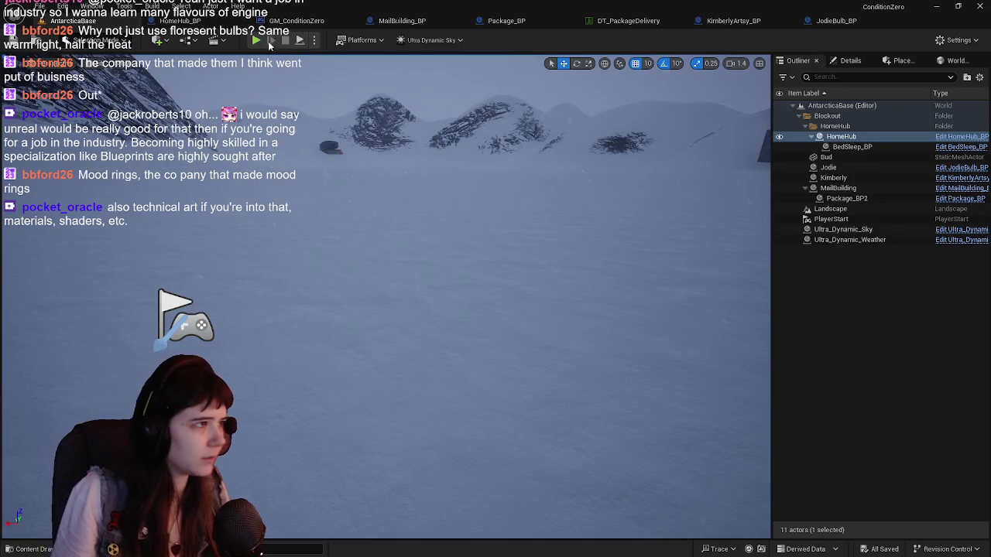
pyautogui.hotkey('alt', 'p')
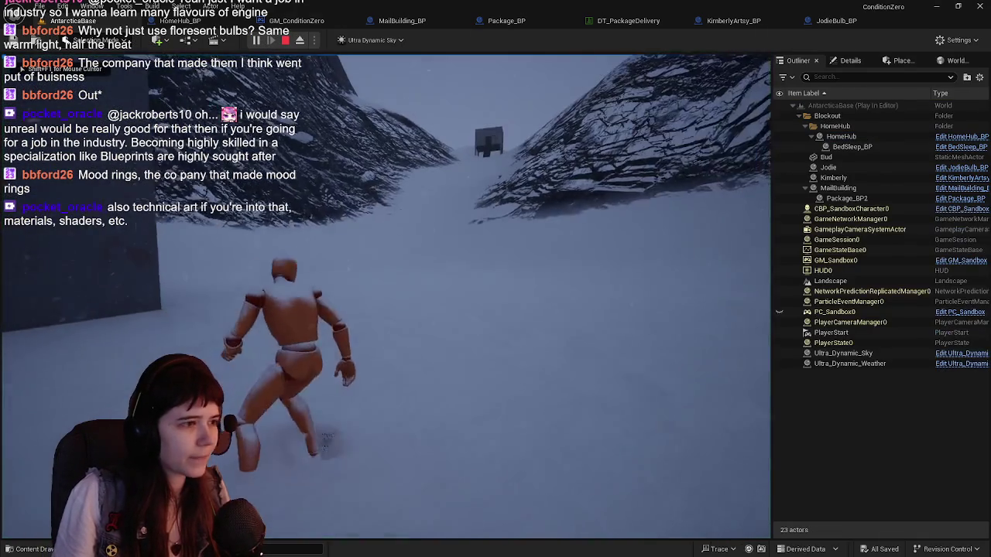
pyautogui.press('w')
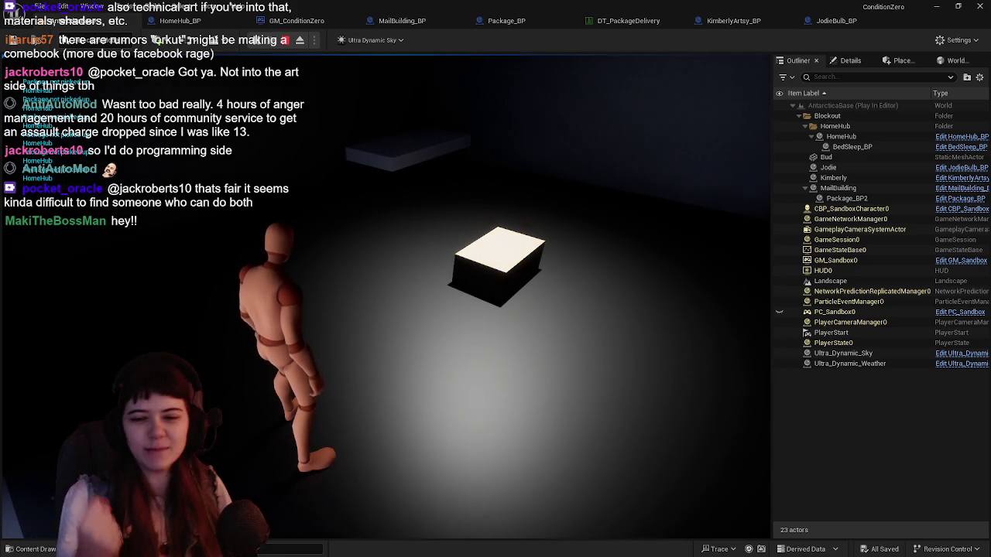
# End the Play-In-Editor session with Esc to return to the snowy valley view
pyautogui.press('Escape')
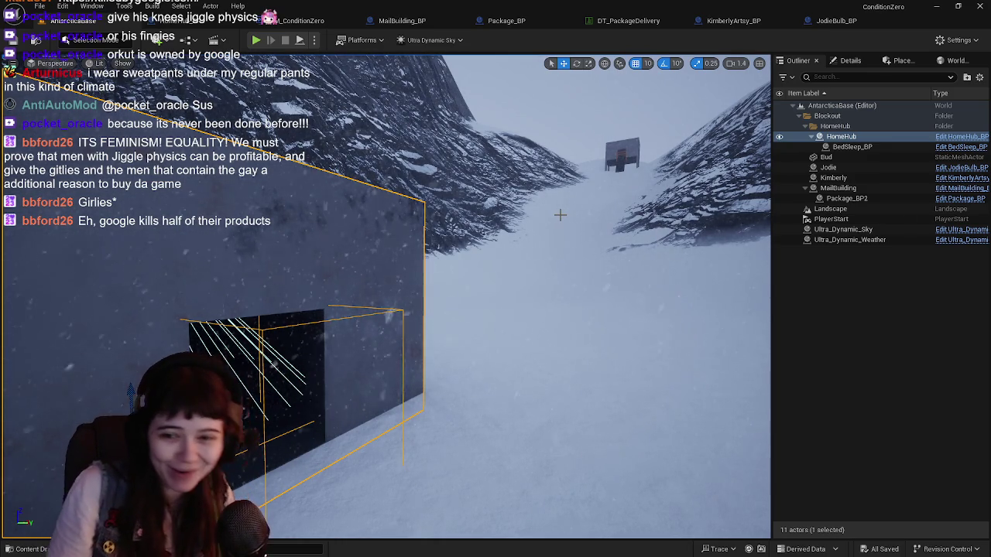
# Fly the viewport to the HomeHub building and frame the BedSleep_BP bed inside it
pyautogui.press('f')
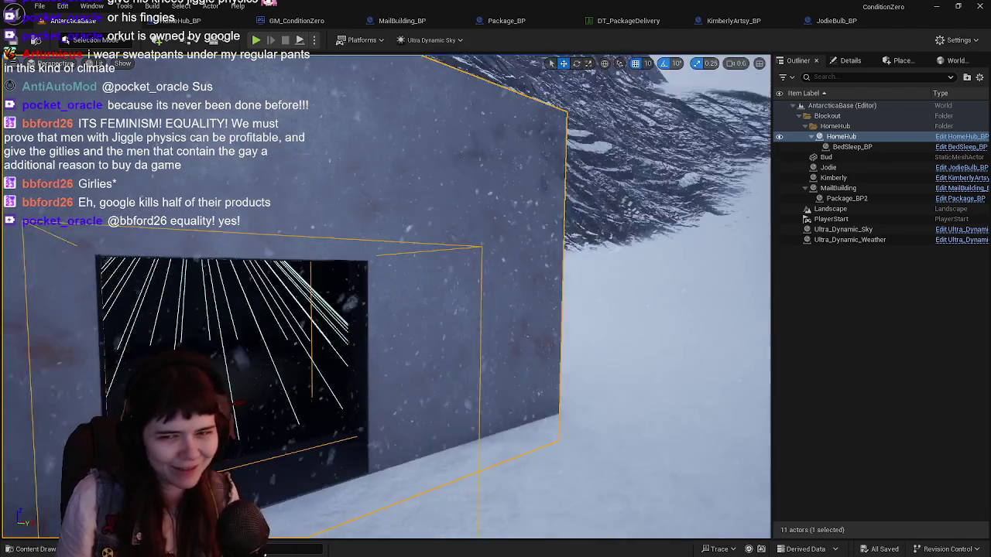
pyautogui.scroll(-3, 556, 241)
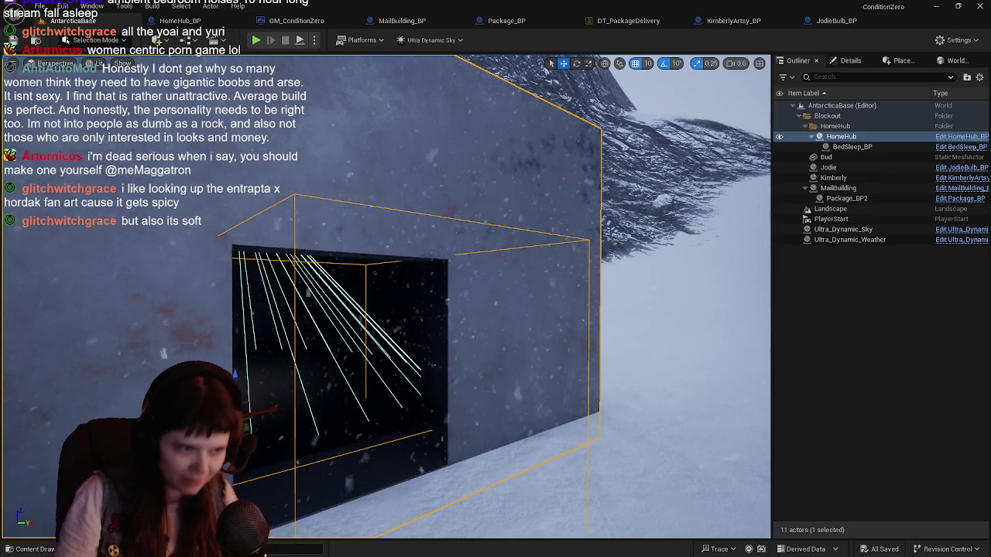
pyautogui.moveTo(653, 309); pyautogui.dragTo(631, 275)
pyautogui.press('f')
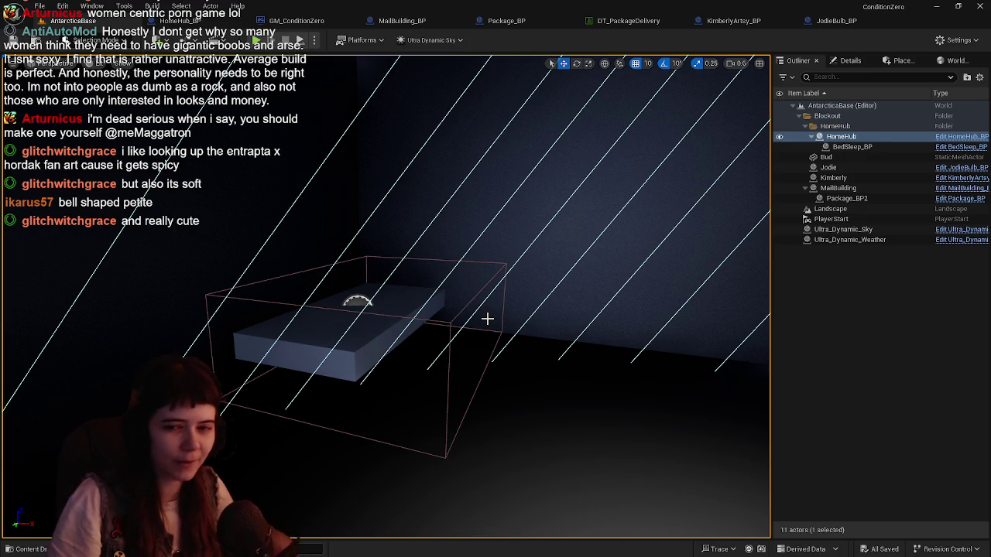
pyautogui.click(356, 323)
pyautogui.press('f')
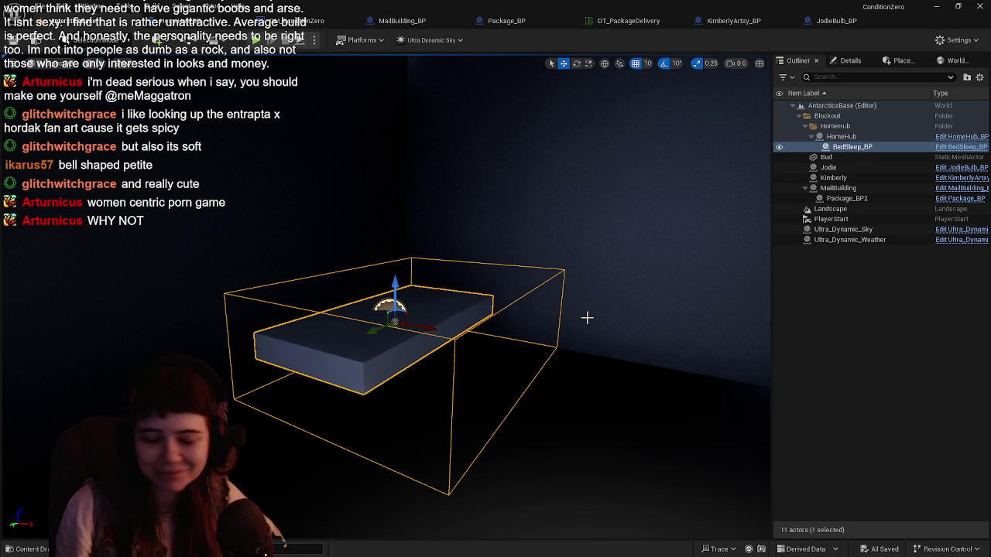
# Open BedSleep_BP and select HomeHub_BP's Set Visibility and Package nodes for copying
pyautogui.click(972, 148)
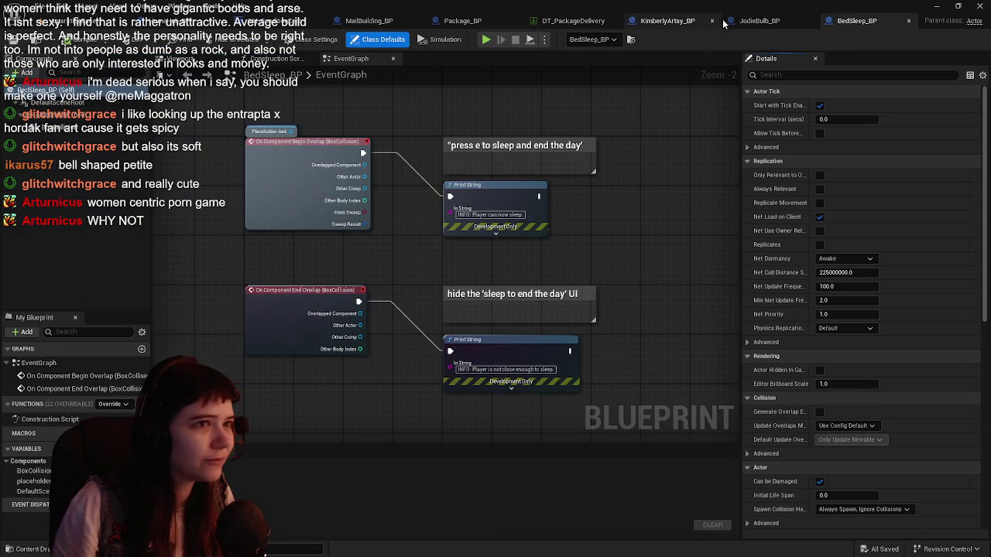
pyautogui.click(748, 21)
pyautogui.click(657, 21)
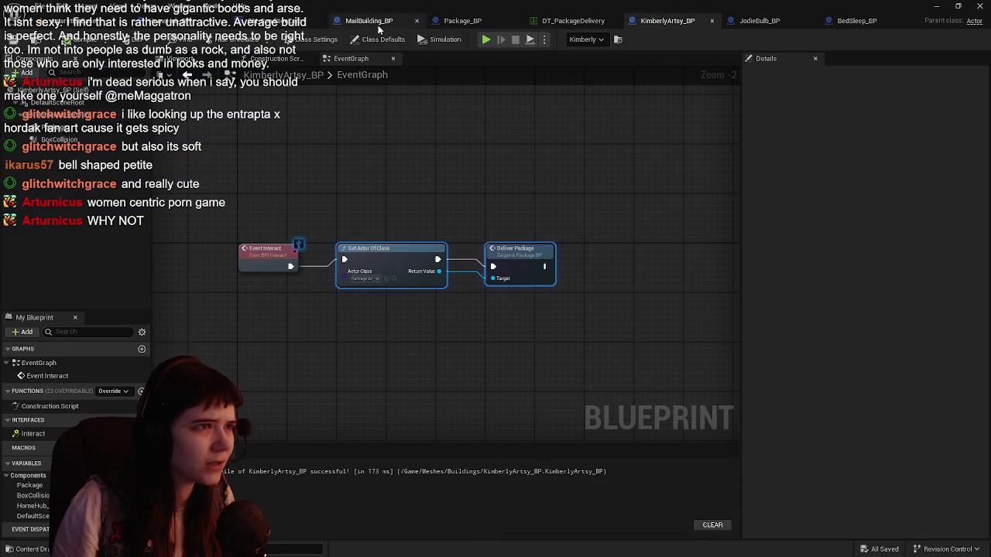
pyautogui.click(278, 21)
pyautogui.scroll(-1, 425, 180)
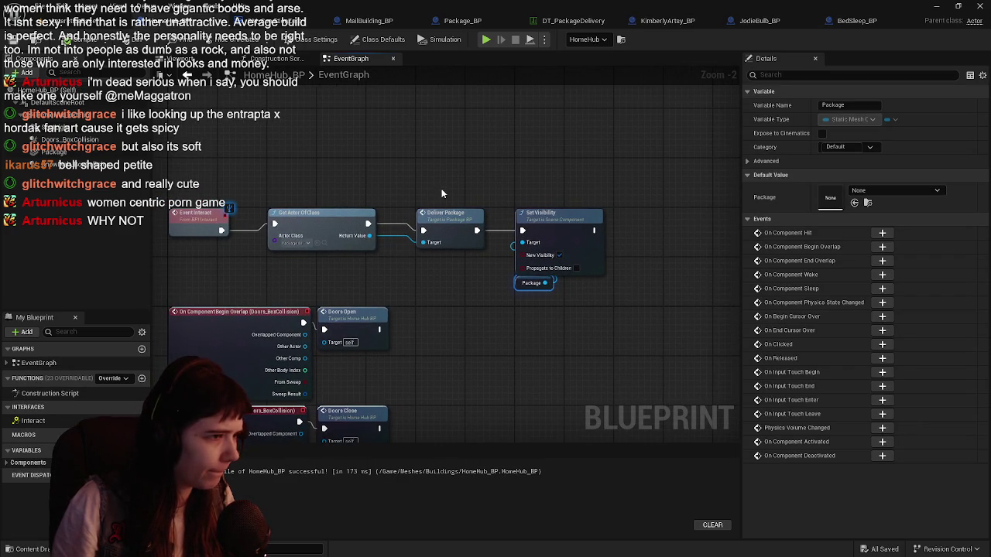
pyautogui.click(667, 21)
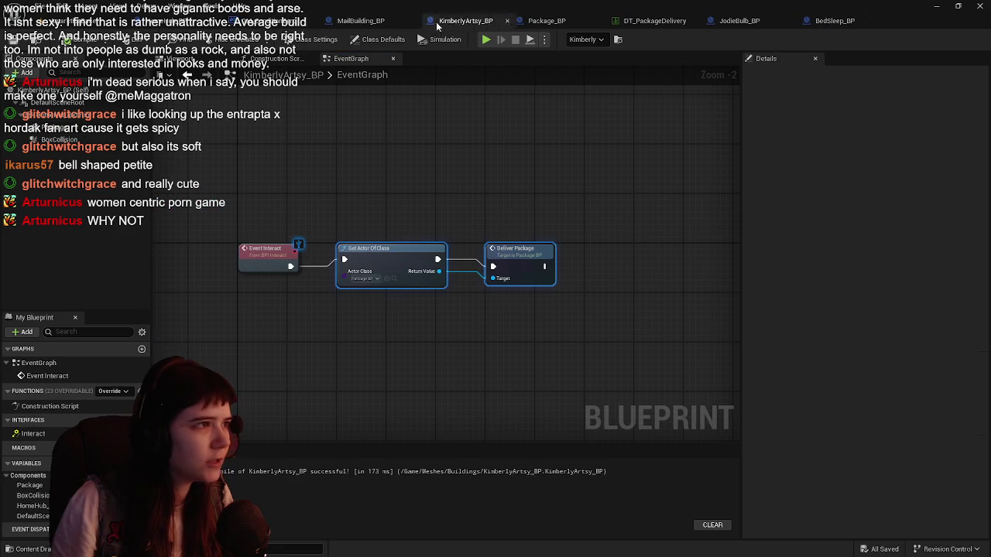
pyautogui.click(188, 22)
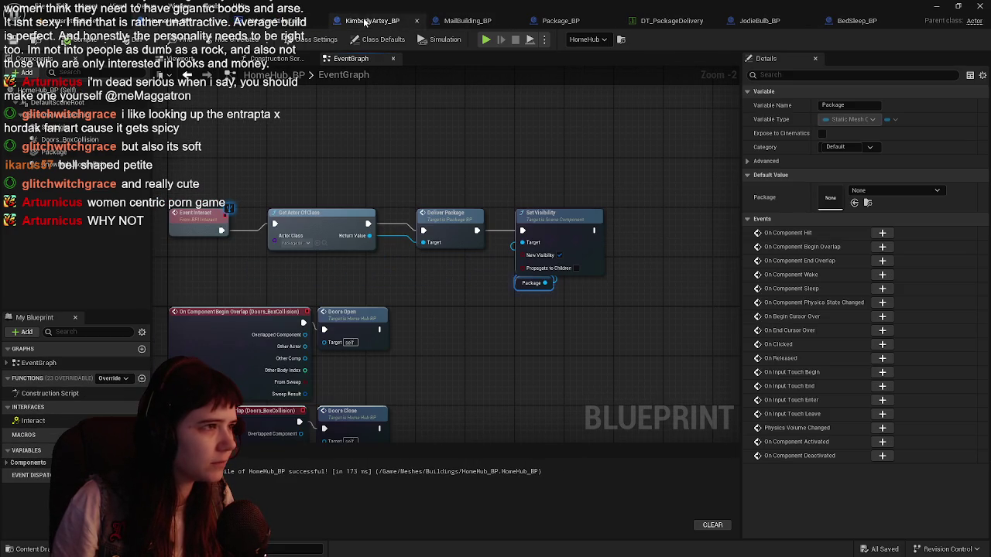
pyautogui.click(371, 21)
pyautogui.click(186, 21)
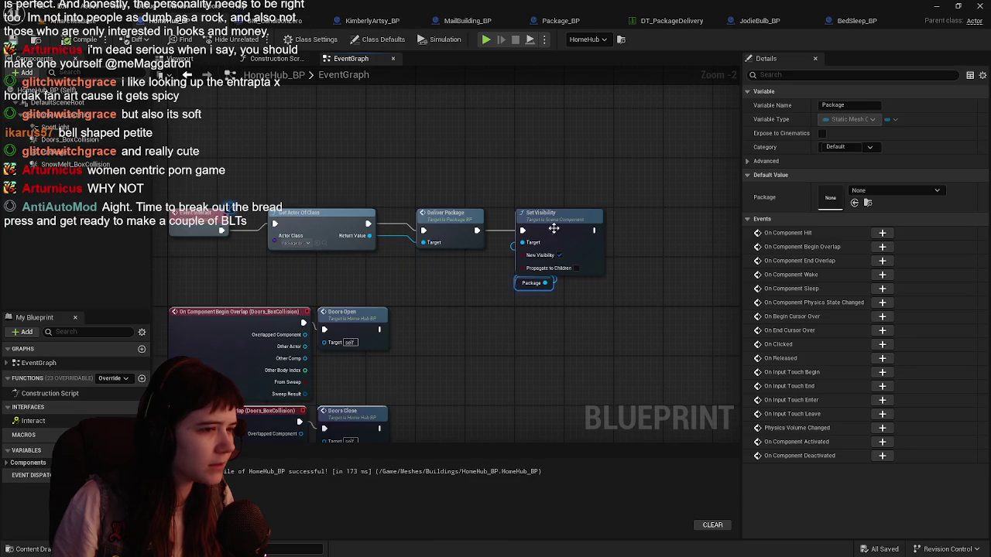
pyautogui.click(599, 266)
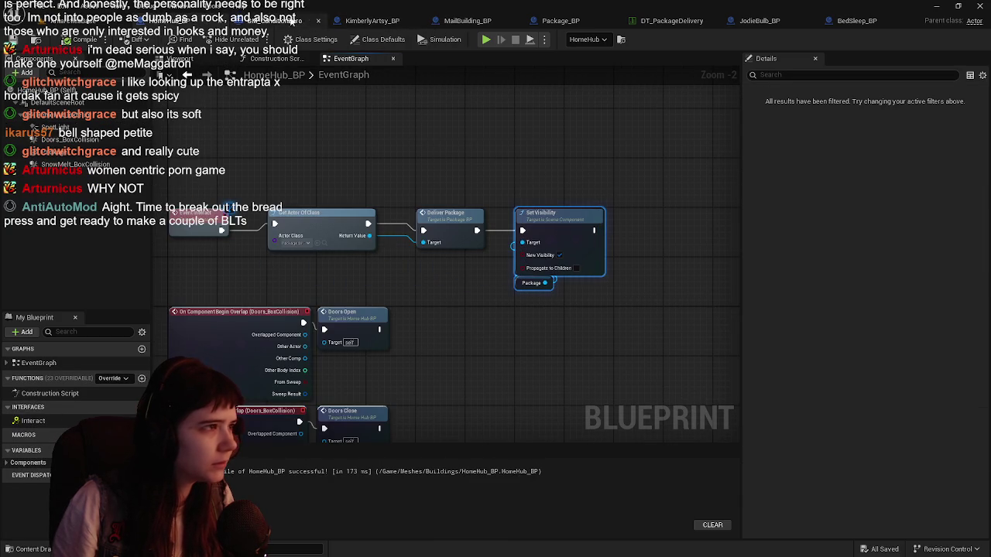
# Paste Set Visibility and Package into KimberlyArtsy_BP, wire them after Deliver Package, and close it
pyautogui.click(372, 21)
pyautogui.hotkey('ctrl', 'v')
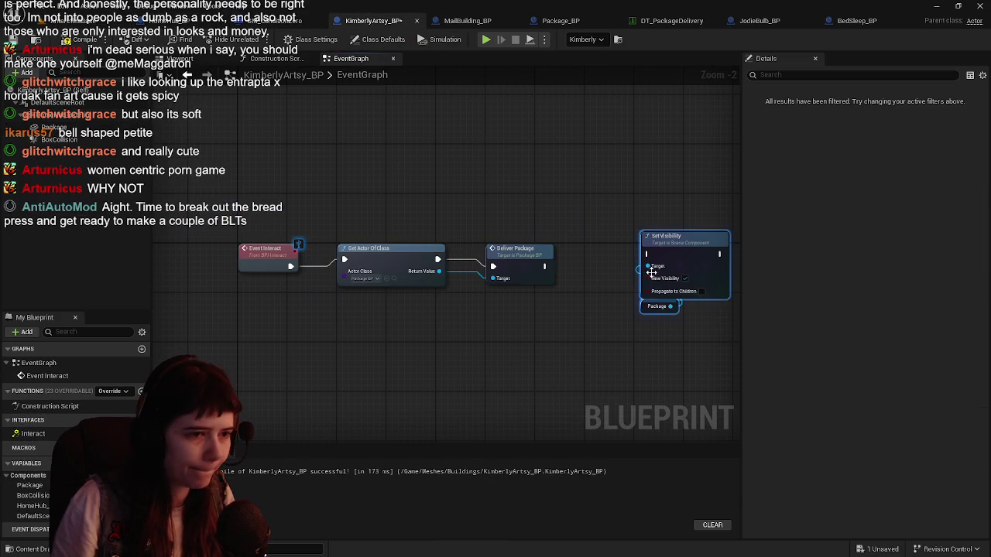
pyautogui.moveTo(674, 234); pyautogui.dragTo(621, 248)
pyautogui.moveTo(546, 265); pyautogui.dragTo(591, 267)
pyautogui.click(466, 22)
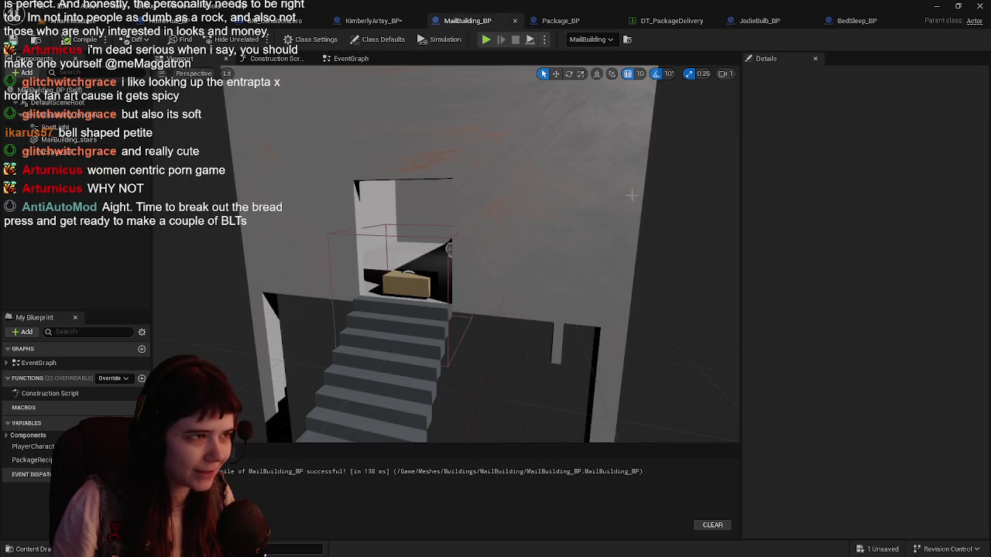
pyautogui.click(376, 22)
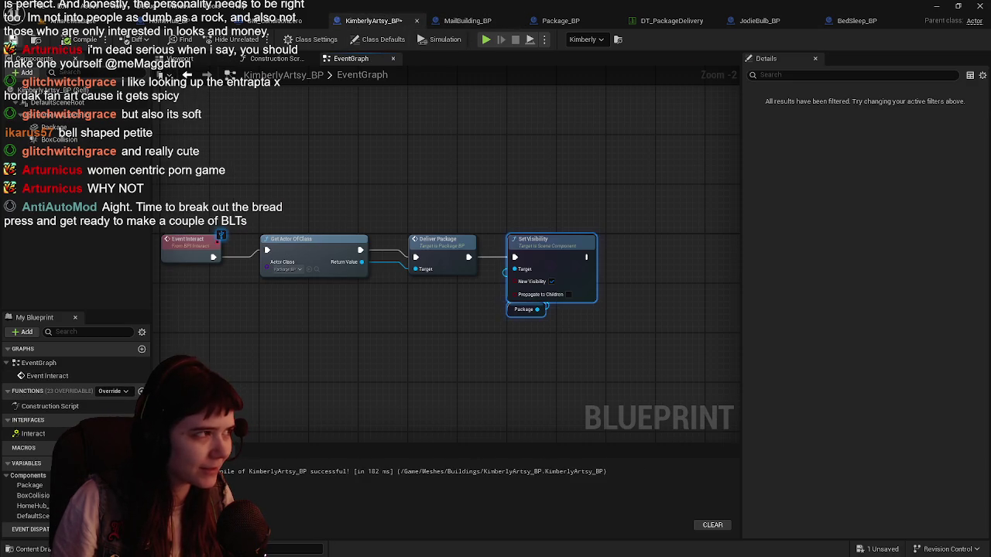
pyautogui.click(417, 20)
# Paste the nodes into JodieBulb_BP, wire them after Deliver Package, and compile
pyautogui.click(217, 21)
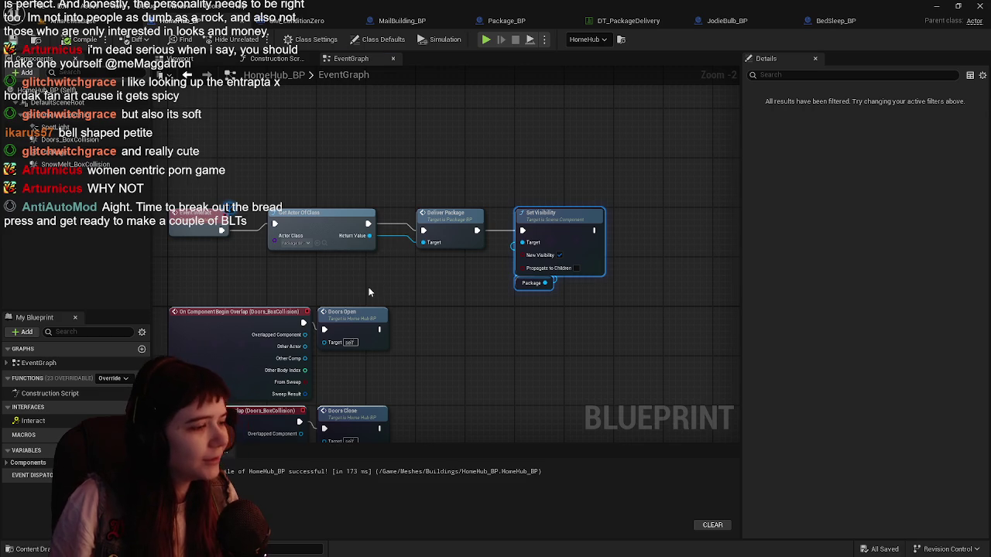
pyautogui.scroll(-1, 370, 291)
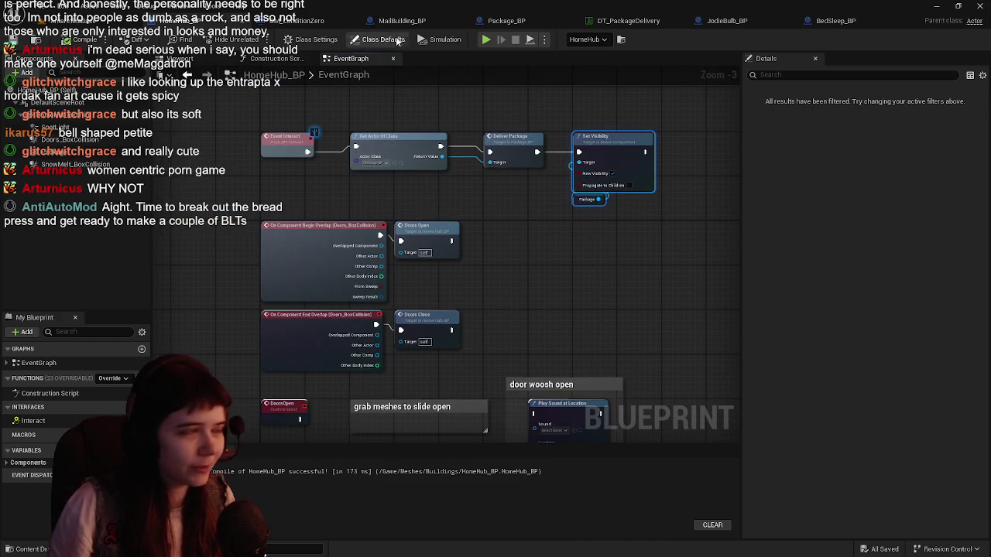
pyautogui.click(183, 58)
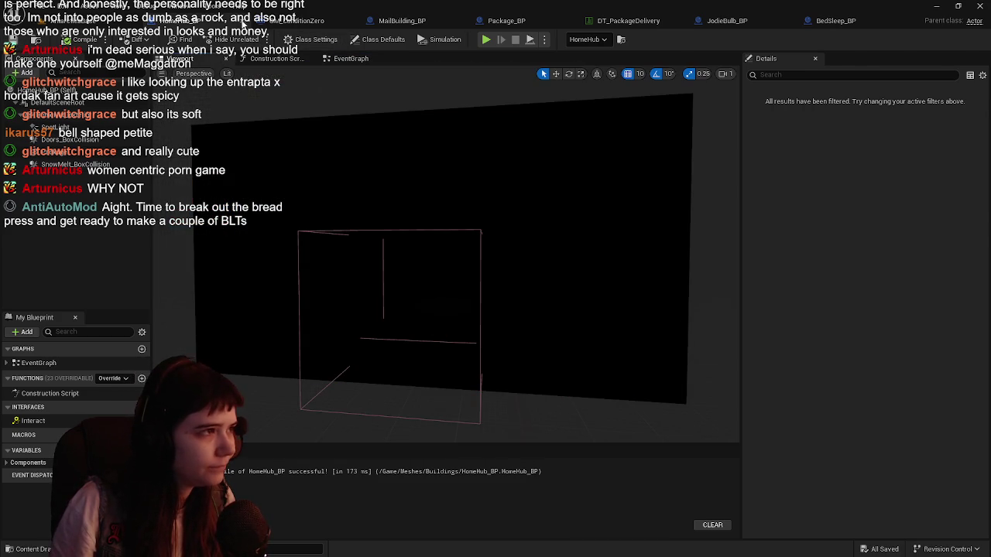
pyautogui.click(649, 24)
pyautogui.click(750, 24)
pyautogui.click(644, 23)
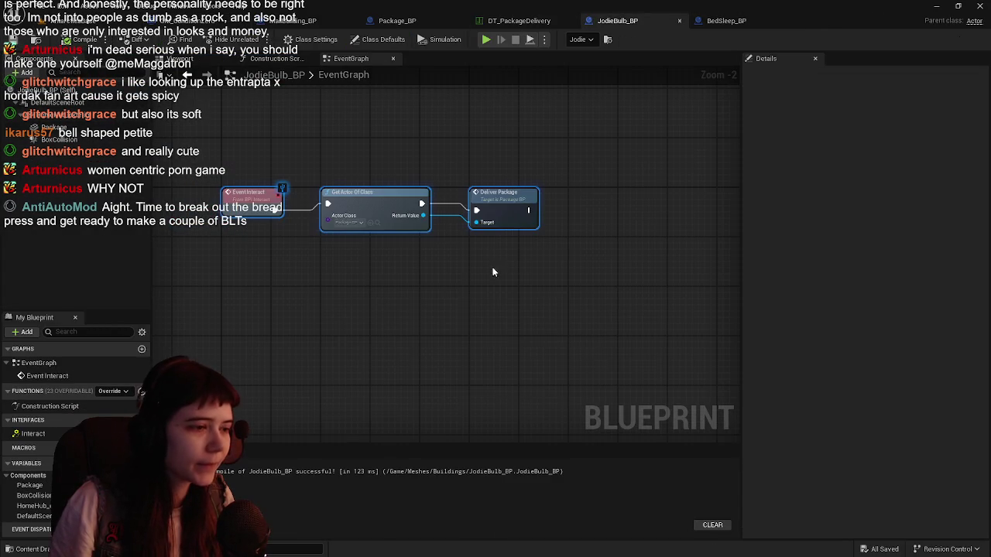
pyautogui.hotkey('ctrl', 'v')
pyautogui.moveTo(677, 169); pyautogui.dragTo(621, 198)
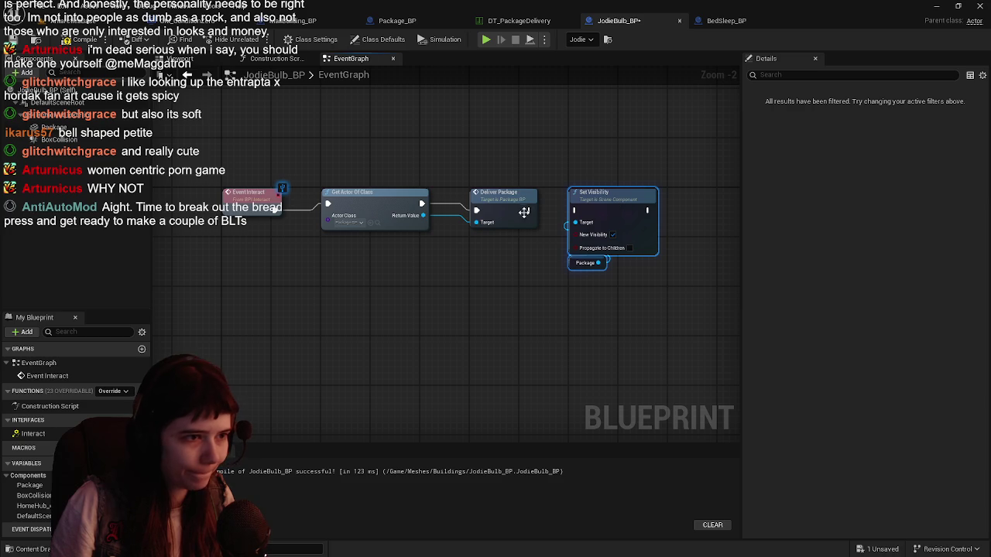
pyautogui.moveTo(525, 211); pyautogui.dragTo(575, 210)
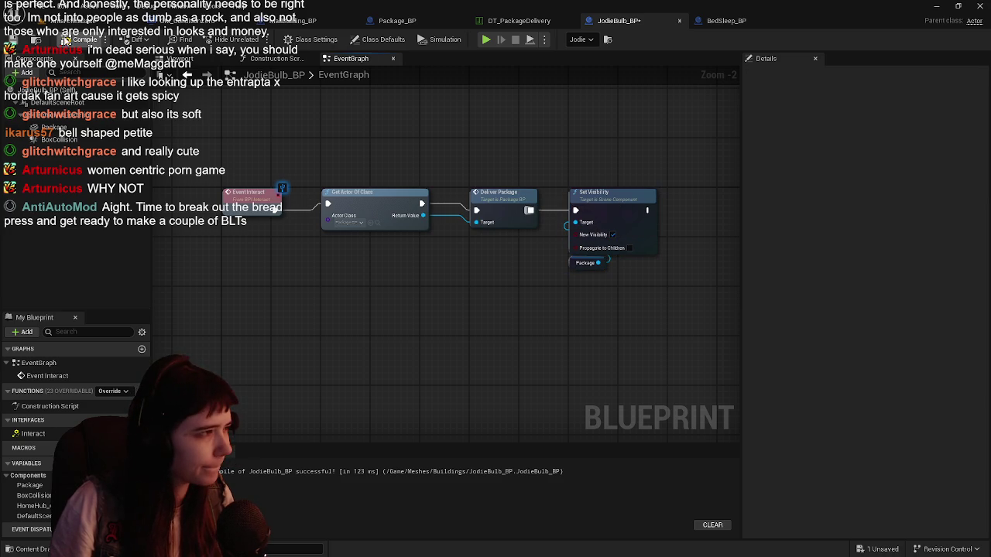
pyautogui.click(67, 39)
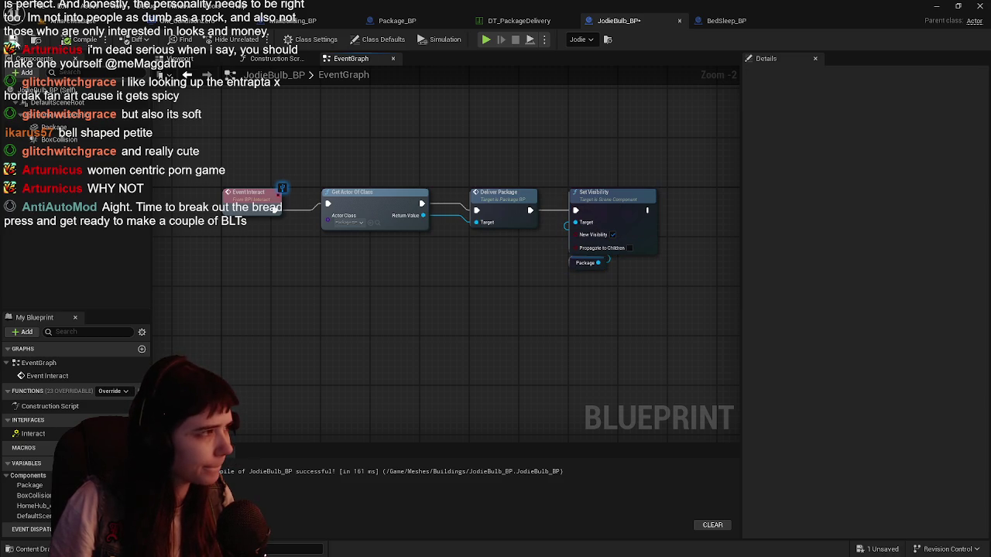
# Add BPI Interact to BedSleep_BP's implemented interfaces in Class Settings, then compile and save
pyautogui.click(710, 22)
pyautogui.click(680, 21)
pyautogui.scroll(-2, 461, 217)
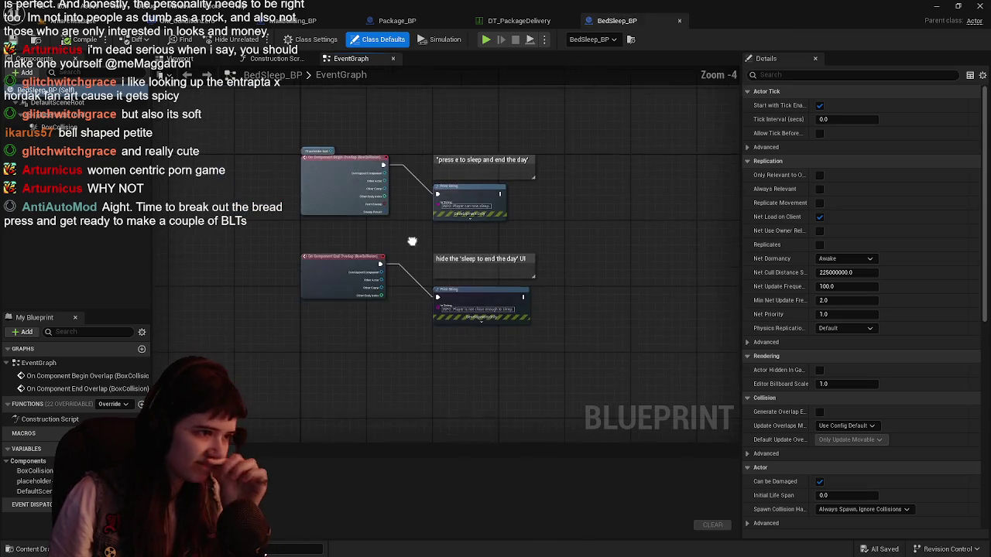
pyautogui.scroll(1, 416, 231)
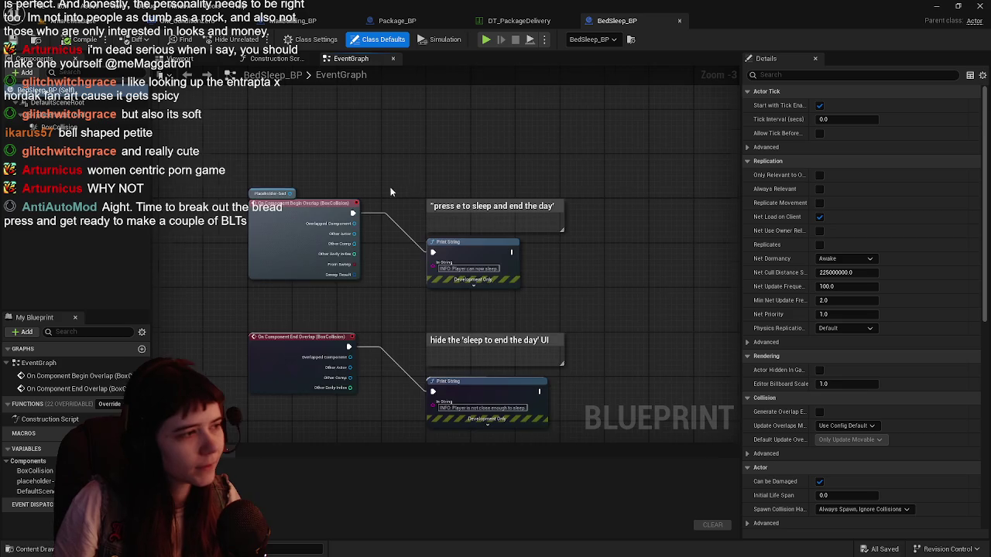
pyautogui.scroll(-1, 348, 248)
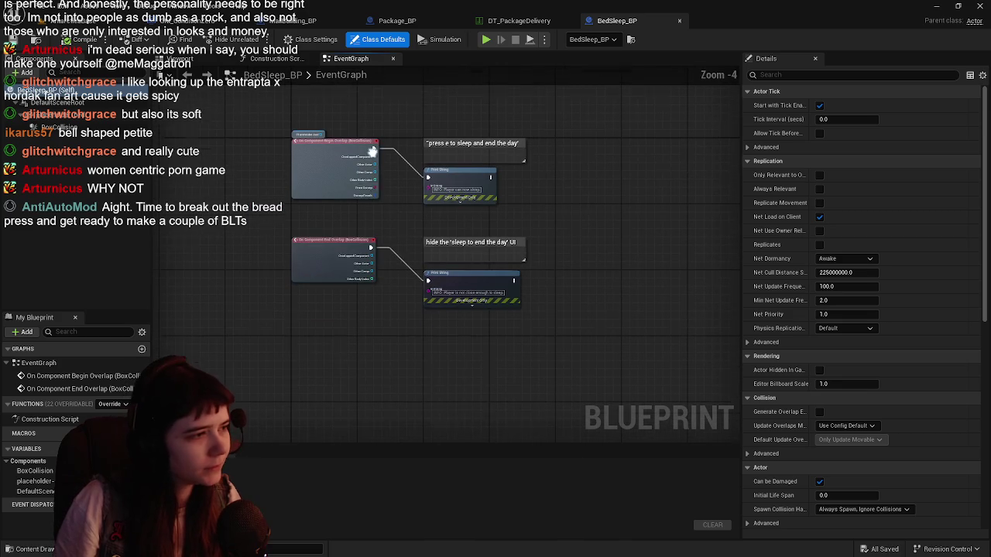
pyautogui.click(310, 39)
pyautogui.click(831, 315)
pyautogui.write('interact')
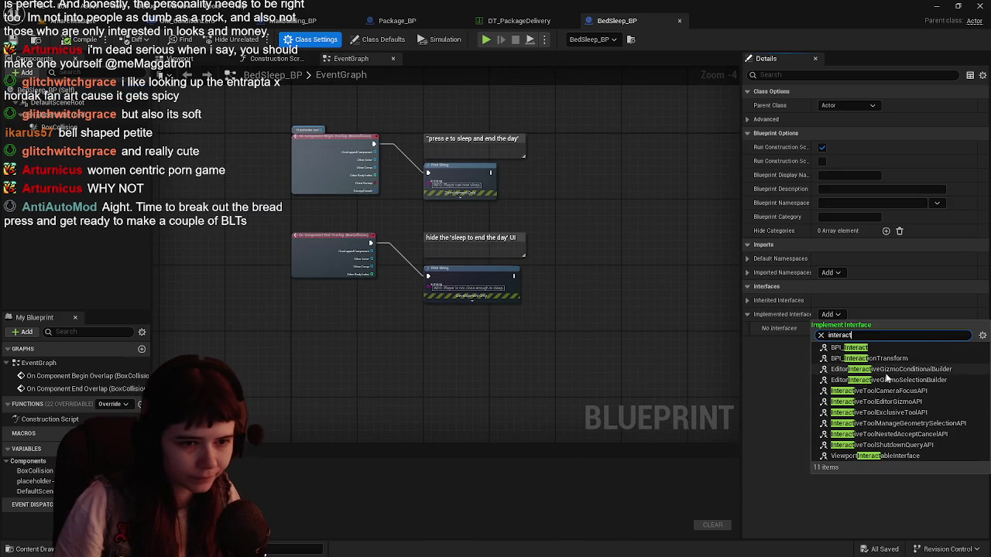
pyautogui.click(881, 348)
pyautogui.scroll(2, 370, 300)
pyautogui.scroll(-2, 403, 293)
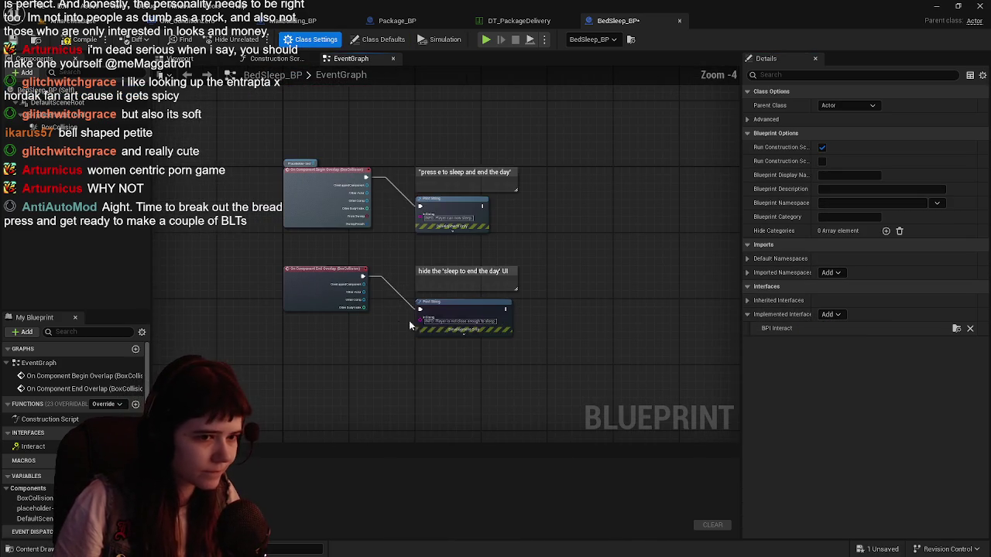
pyautogui.scroll(1, 307, 333)
pyautogui.hotkey('ctrl', 's')
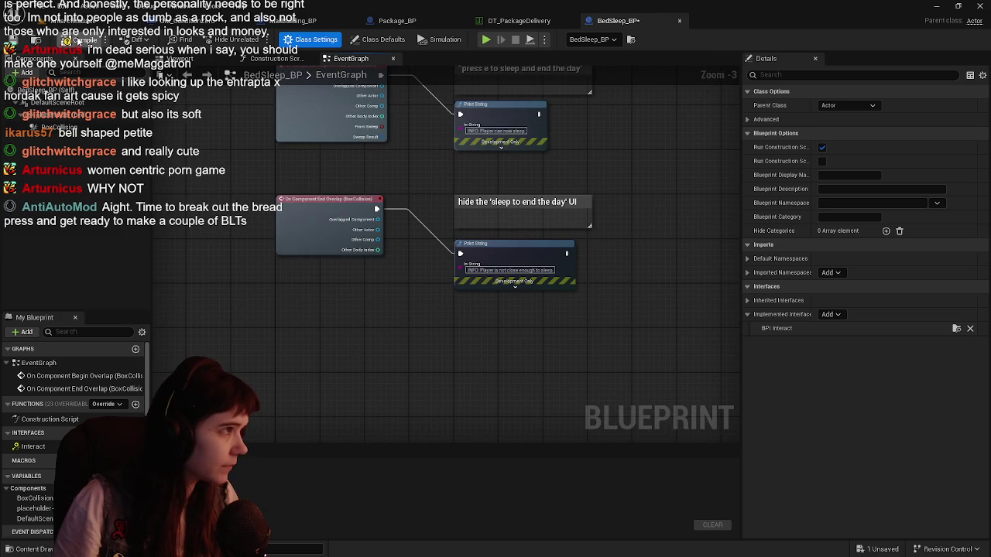
# Add an Event Interact node to the BedSleep_BP graph from the Interact interface function
pyautogui.click(33, 447)
pyautogui.doubleClick(33, 447)
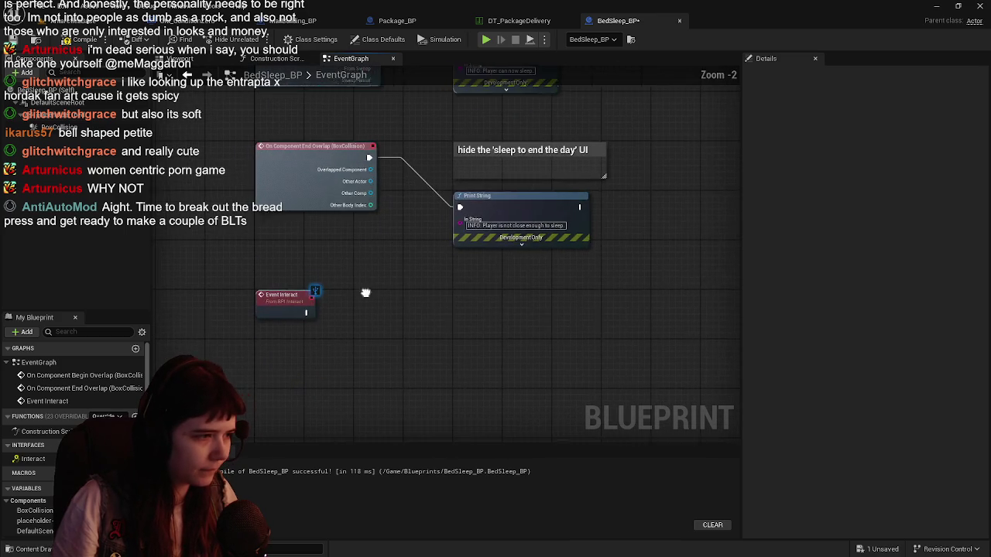
pyautogui.scroll(1, 365, 292)
pyautogui.scroll(-1, 393, 293)
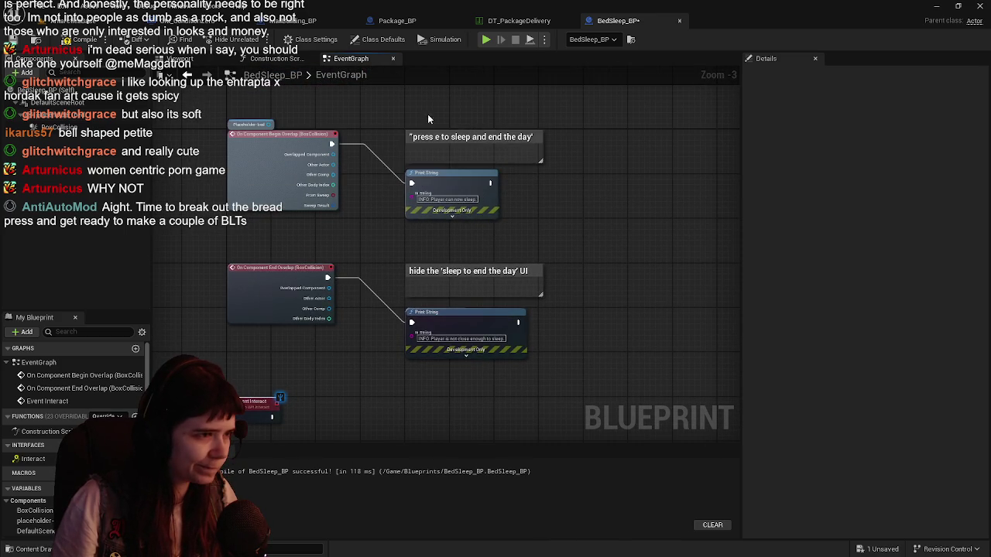
pyautogui.moveTo(428, 118); pyautogui.dragTo(496, 396)
pyautogui.scroll(1, 364, 312)
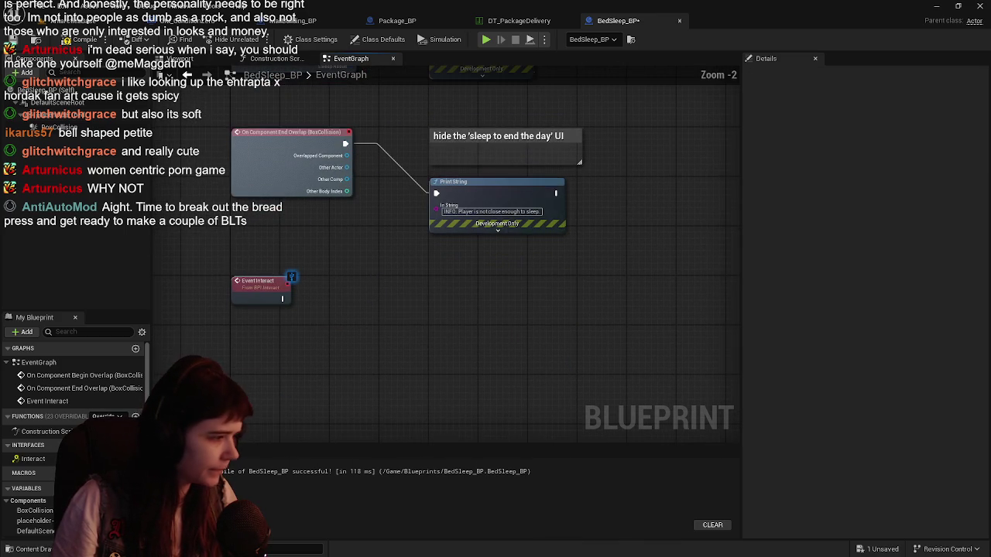
# Create a new Boolean variable named TasksCompleted?
pyautogui.click(135, 488)
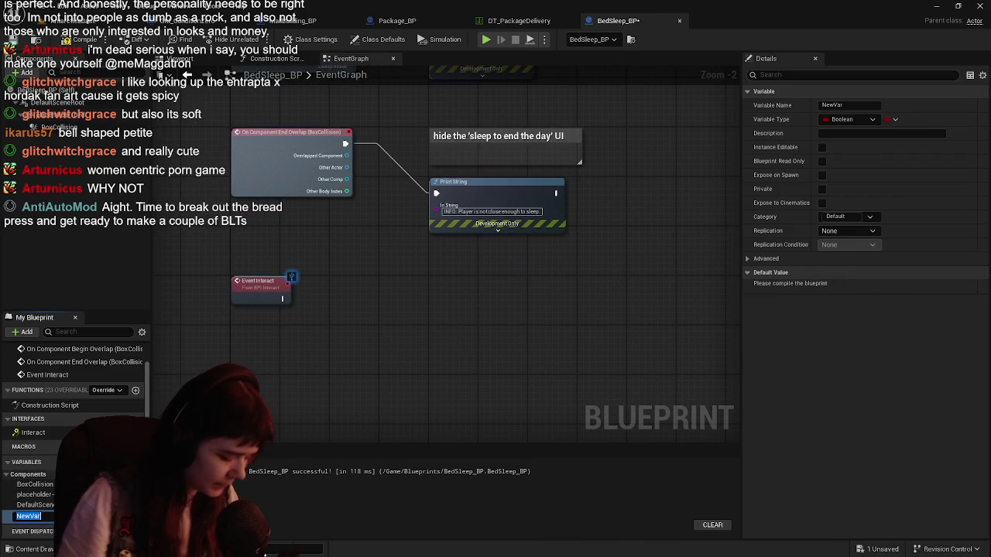
pyautogui.write('TasksCompl')
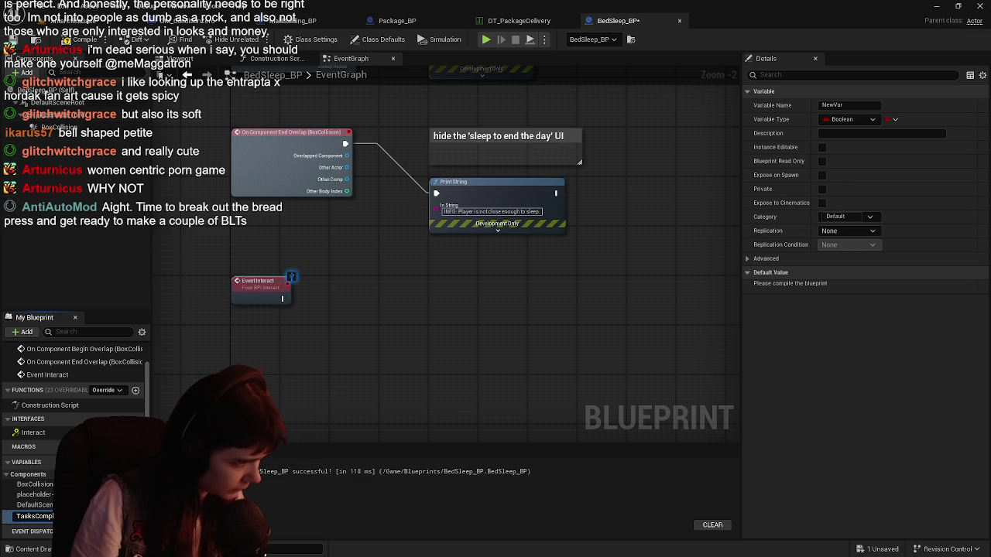
pyautogui.press('Return')
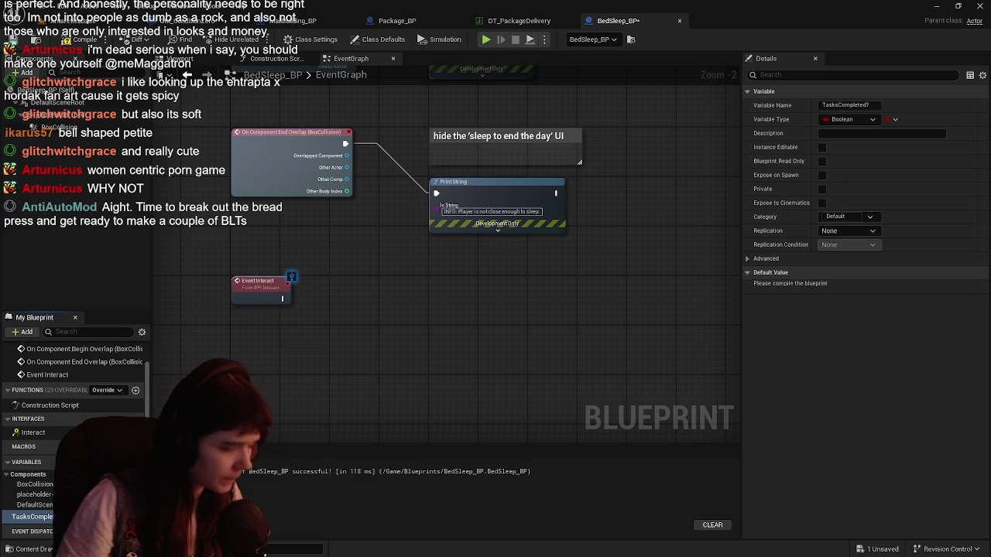
# Wire Event Interact into a Branch conditioned on a Tasks Completed? getter, then compile and save
pyautogui.moveTo(41, 520)
pyautogui.mouseDown()
pyautogui.moveTo(275, 341)
pyautogui.moveTo(236, 332)
pyautogui.mouseUp()
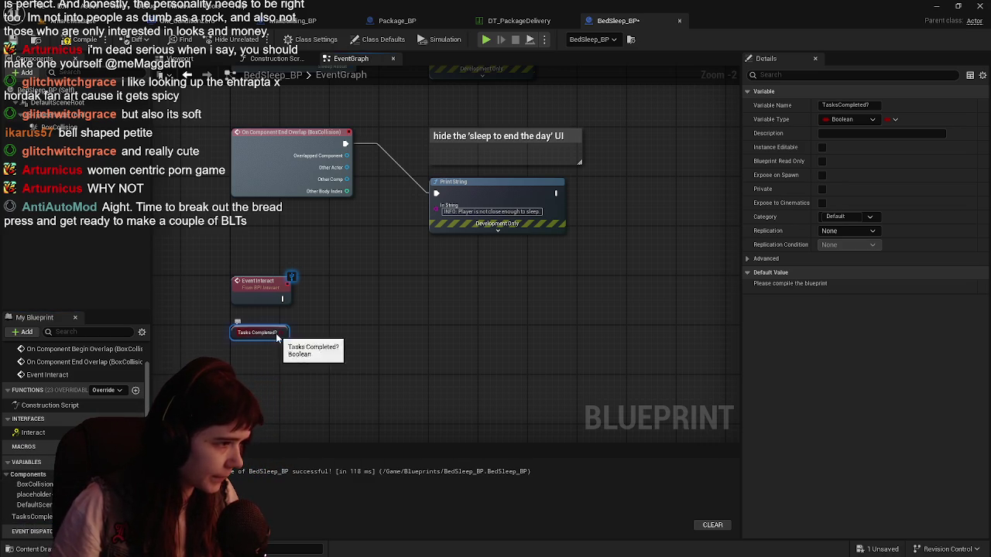
pyautogui.click(335, 280)
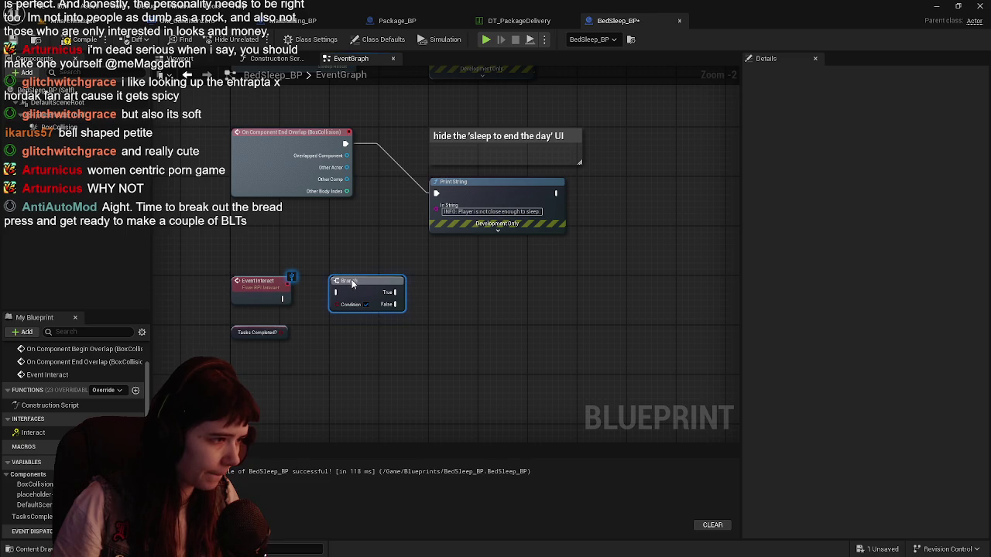
pyautogui.moveTo(283, 338)
pyautogui.mouseDown()
pyautogui.moveTo(333, 319)
pyautogui.moveTo(350, 292)
pyautogui.mouseUp()
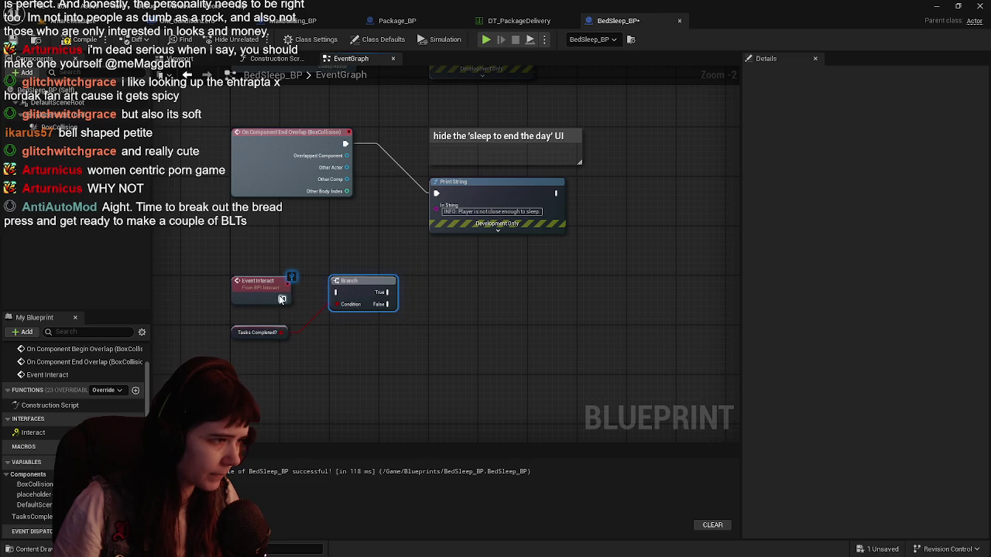
pyautogui.moveTo(282, 300)
pyautogui.mouseDown()
pyautogui.moveTo(350, 303)
pyautogui.moveTo(352, 286)
pyautogui.mouseUp()
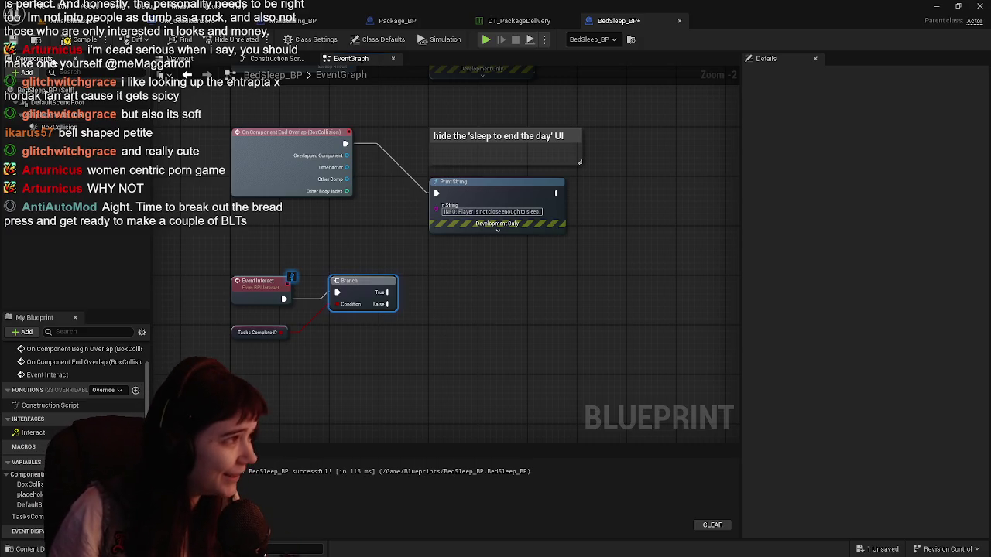
pyautogui.hotkey('ctrl', 's')
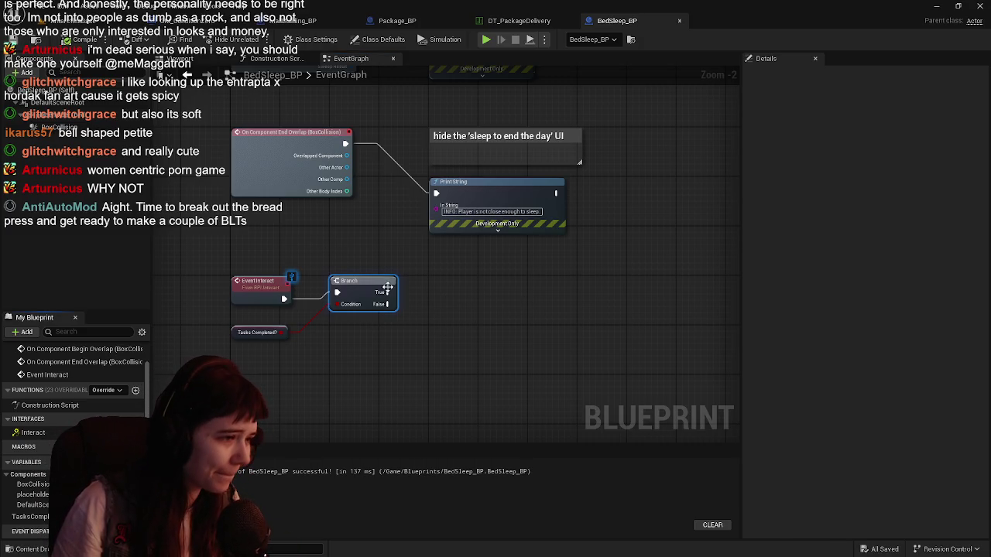
pyautogui.moveTo(387, 291); pyautogui.dragTo(484, 291)
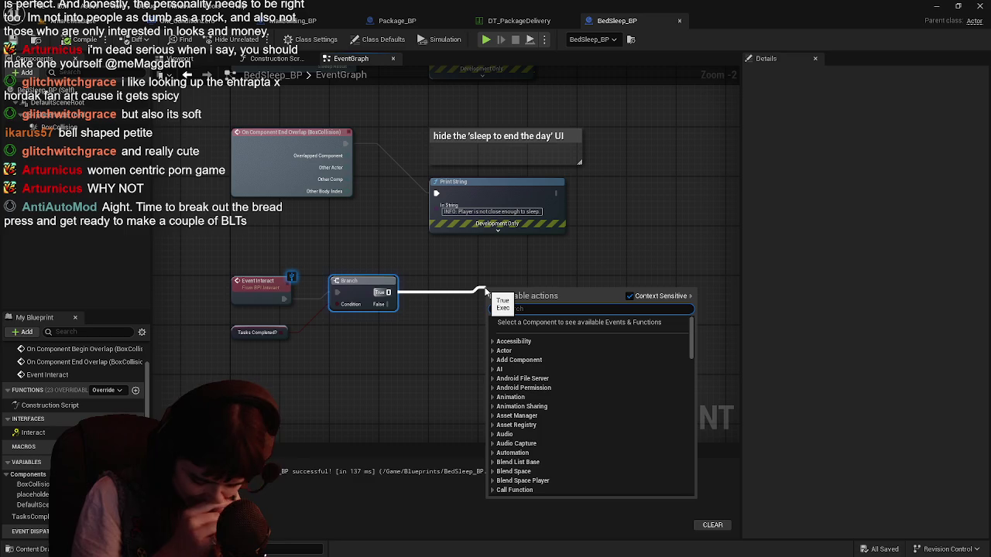
pyautogui.click(422, 330)
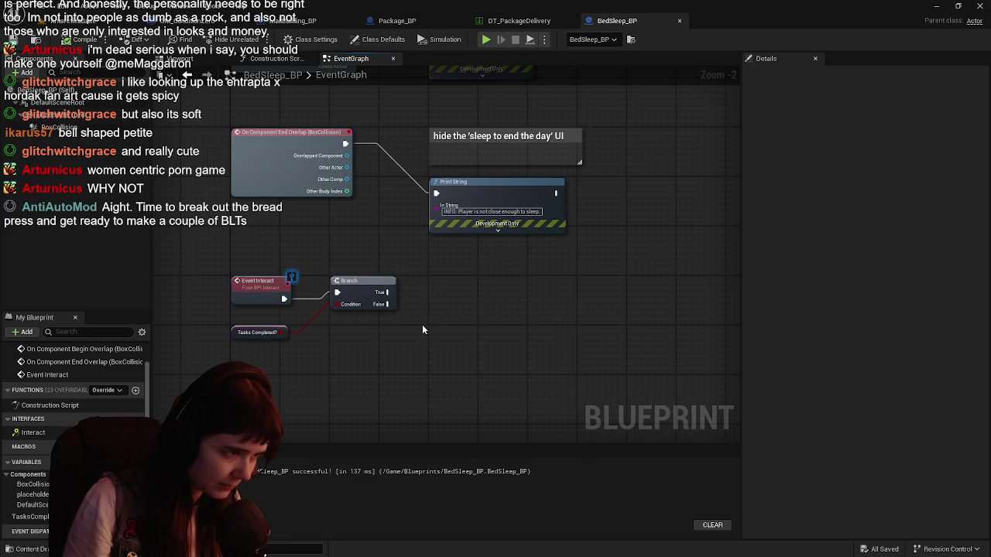
pyautogui.click(237, 326)
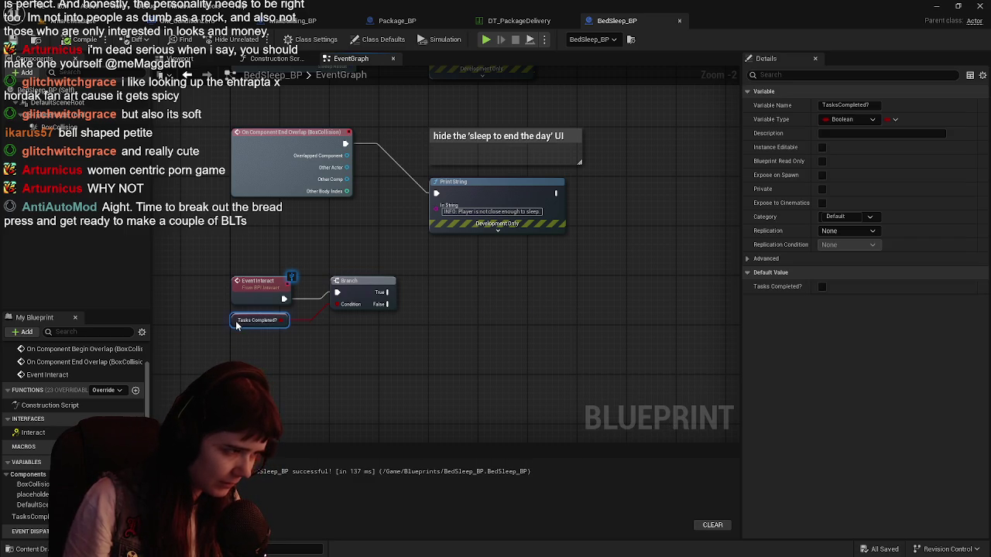
# Add a Get Game Mode node to BedSleep_BP's graph below the Event Interact nodes
pyautogui.click(203, 21)
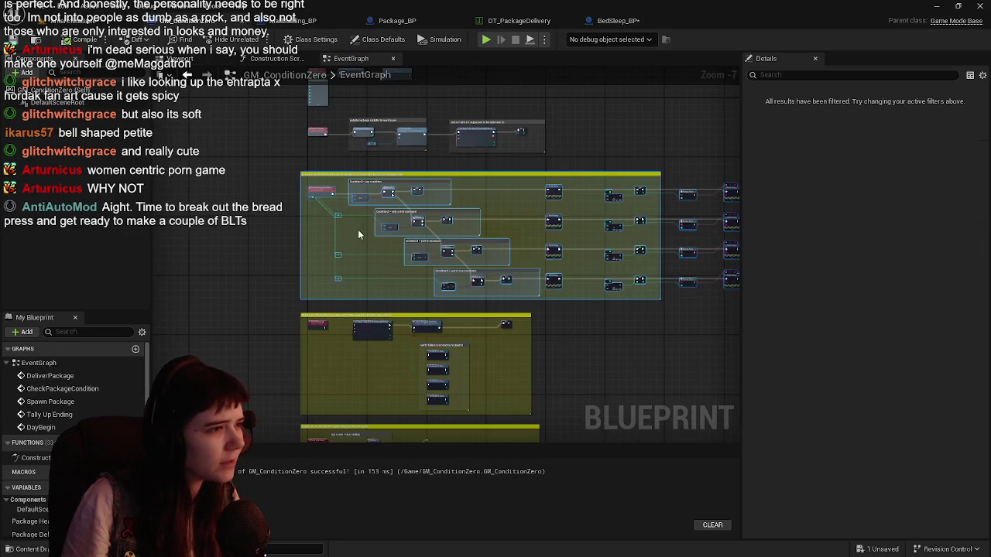
pyautogui.scroll(5, 294, 243)
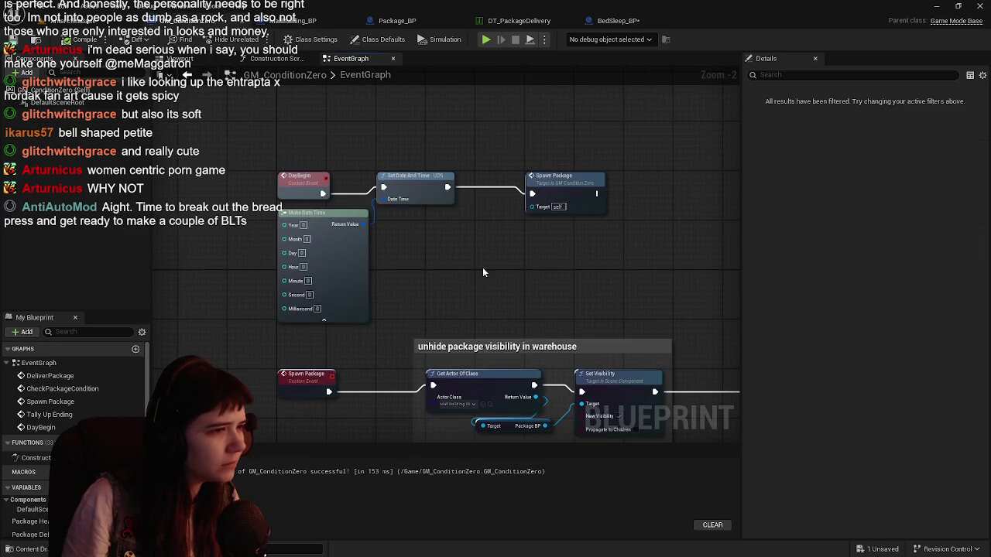
pyautogui.scroll(-1, 434, 243)
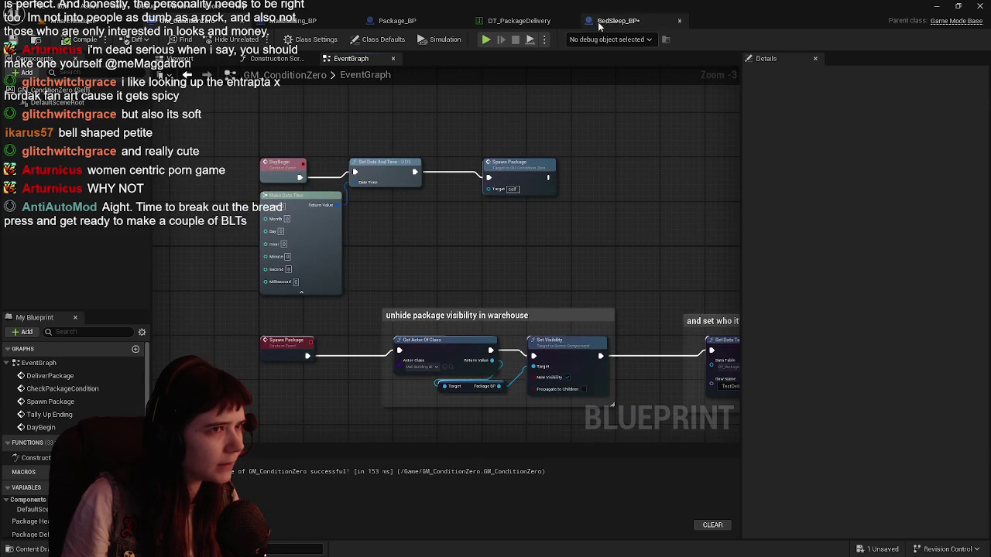
pyautogui.click(618, 21)
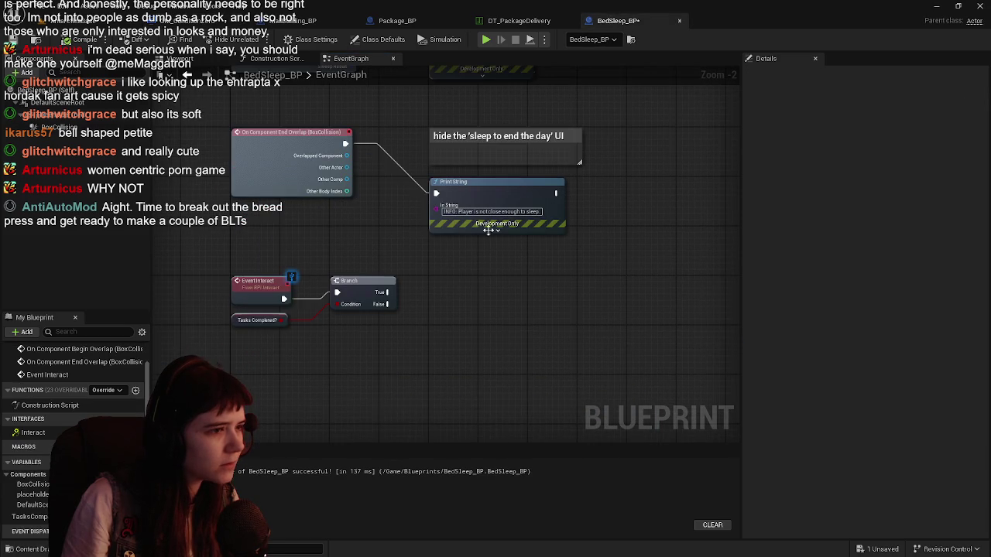
pyautogui.rightClick(568, 248)
pyautogui.click(518, 291)
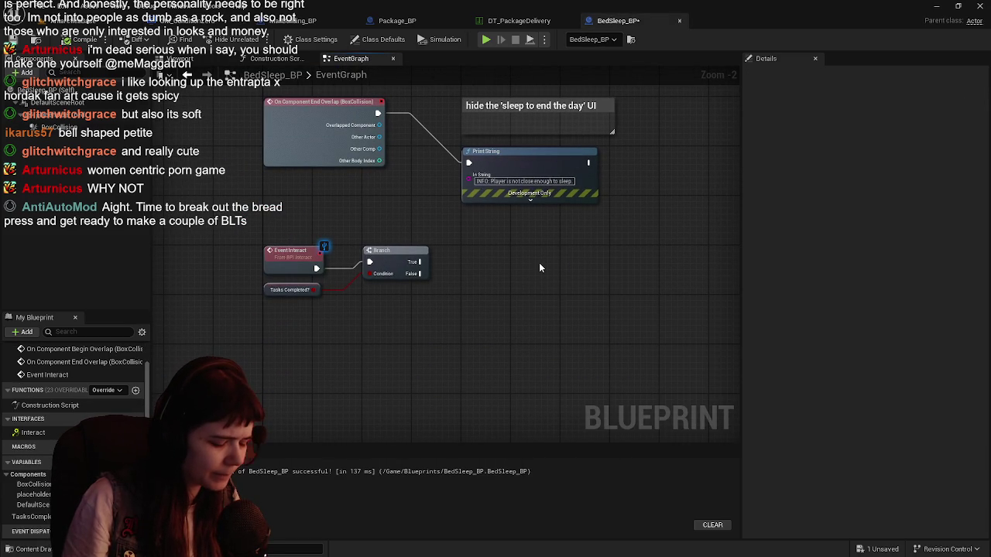
pyautogui.rightClick(540, 265)
pyautogui.write('get game')
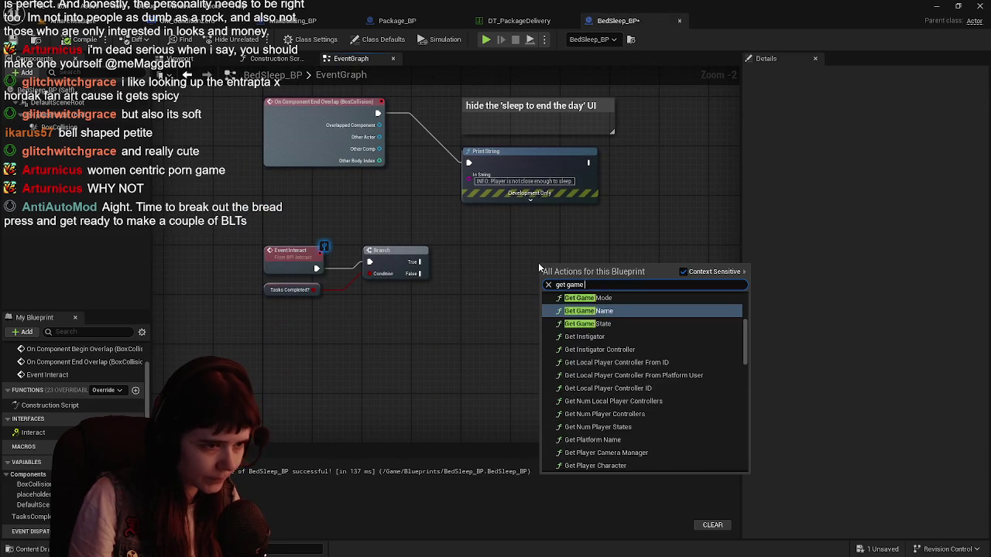
pyautogui.write(' mode')
pyautogui.press('Return')
pyautogui.moveTo(559, 267)
pyautogui.mouseDown()
pyautogui.moveTo(428, 336)
pyautogui.moveTo(517, 318)
pyautogui.mouseUp()
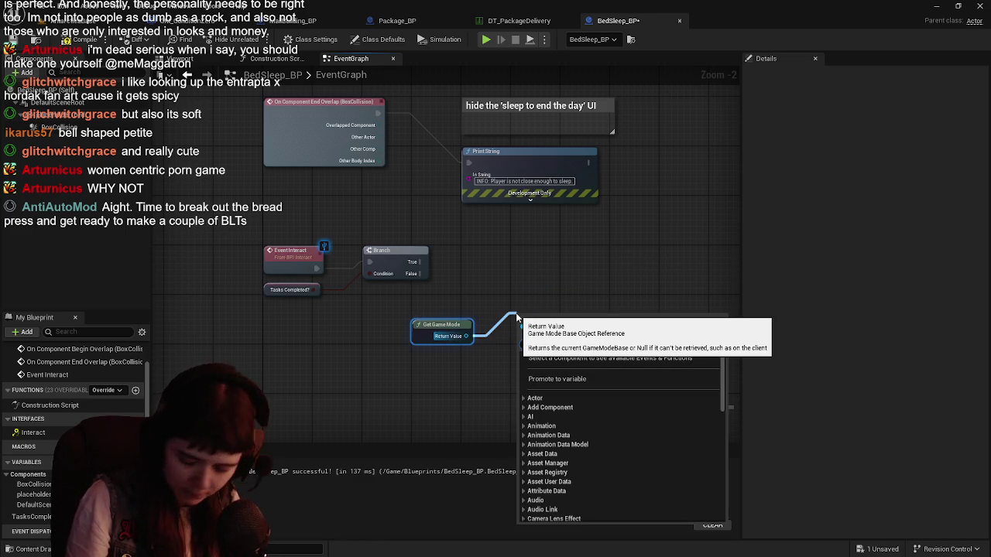
# Check the DayBegin event in GM_ConditionZero, then move Get Game Mode further down-left
pyautogui.write('day begin')
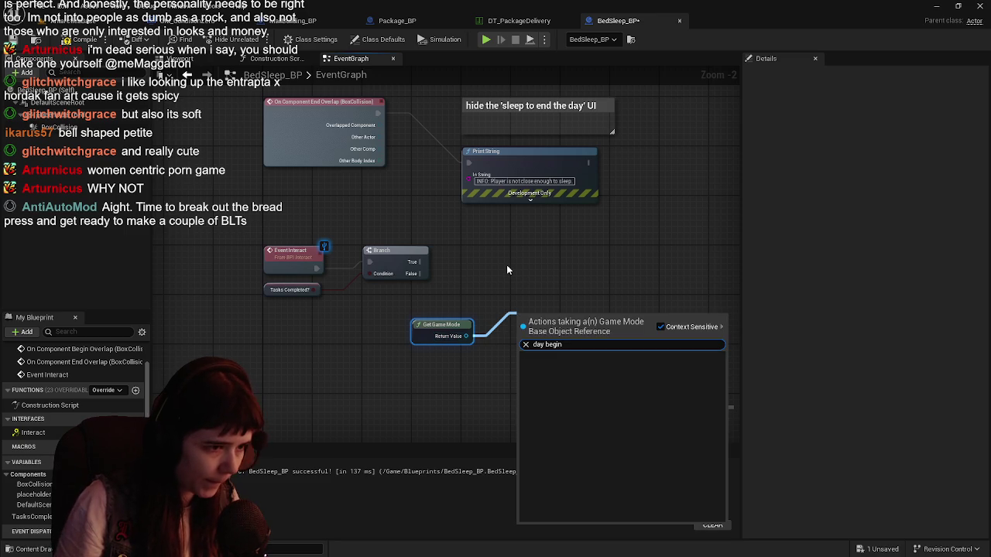
pyautogui.press('Escape')
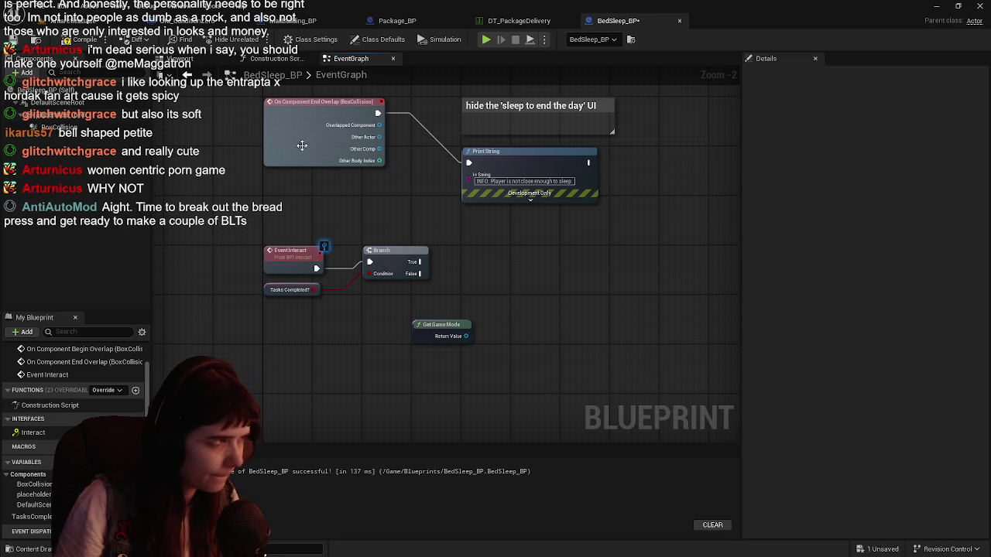
pyautogui.click(197, 21)
pyautogui.click(288, 175)
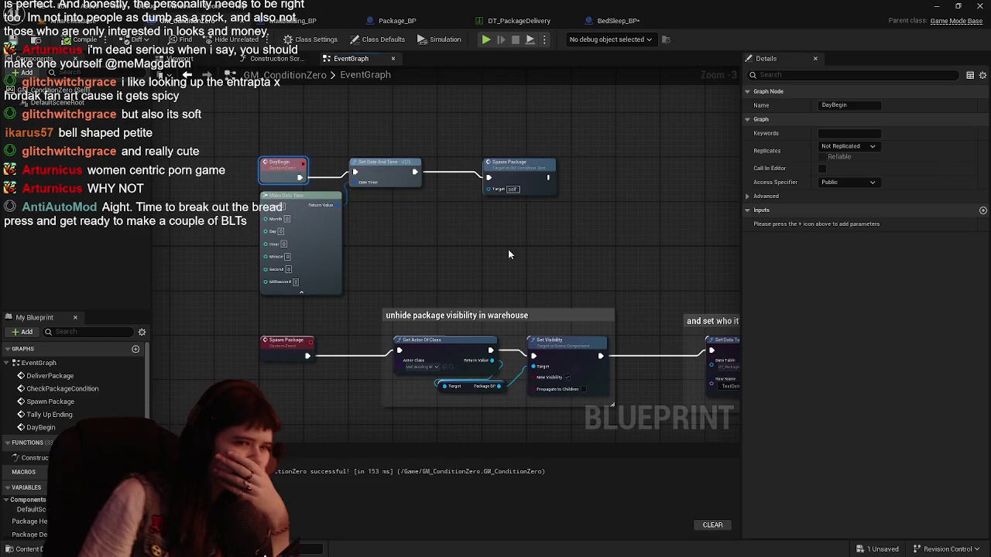
pyautogui.click(618, 21)
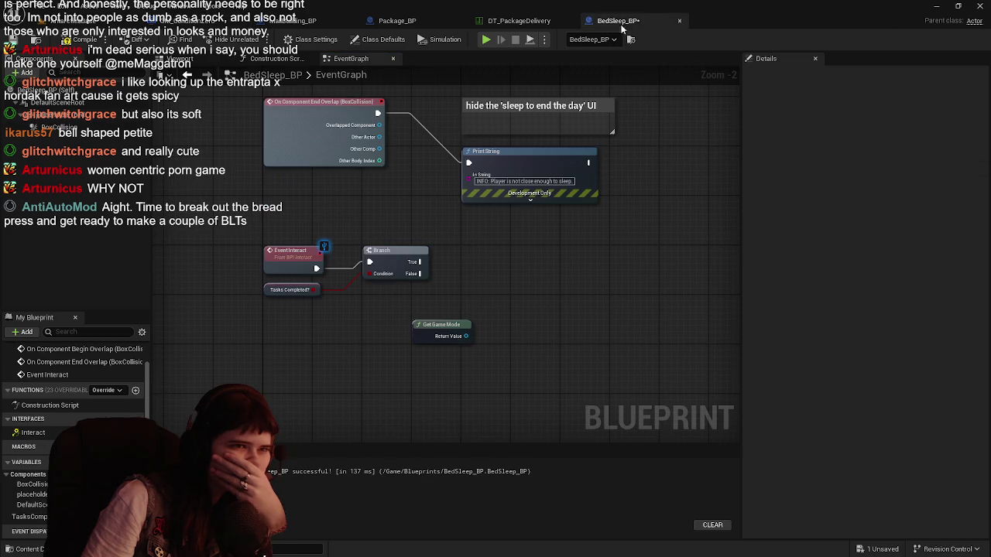
pyautogui.scroll(1, 483, 321)
pyautogui.moveTo(447, 329)
pyautogui.mouseDown()
pyautogui.moveTo(317, 358)
pyautogui.moveTo(273, 357)
pyautogui.mouseUp()
# Add a Get Actor Of Class node with its class set to GM_ConditionZero
pyautogui.rightClick(318, 361)
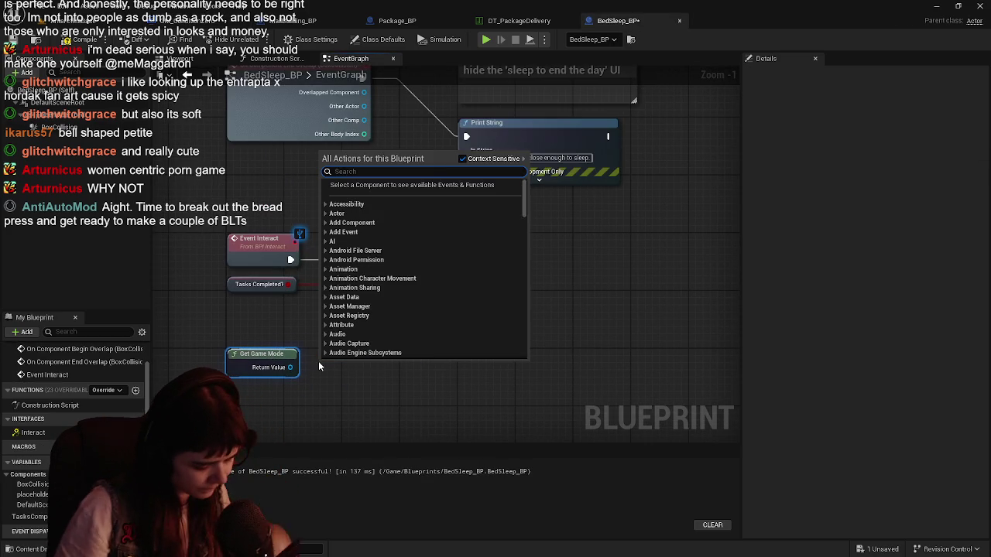
pyautogui.write('get actor of class')
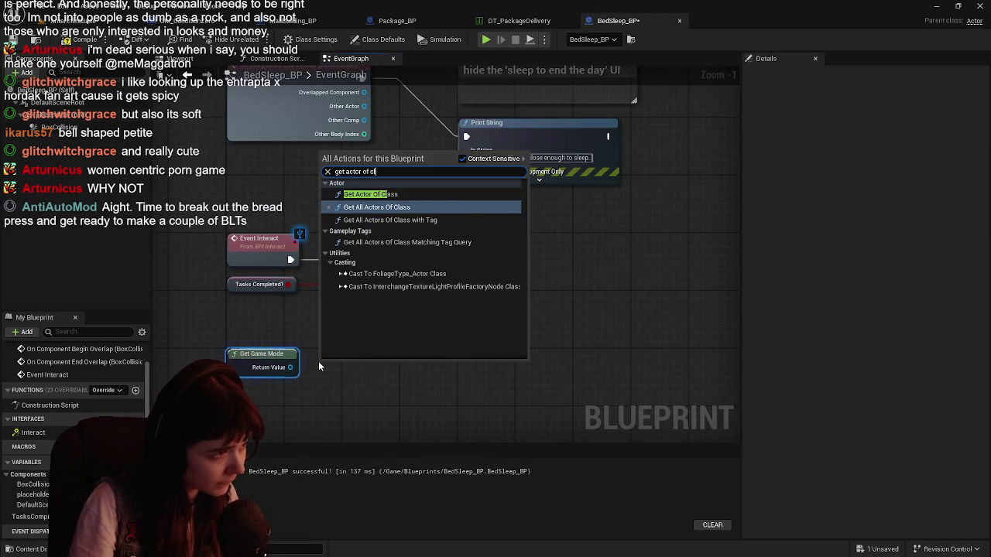
pyautogui.click(390, 194)
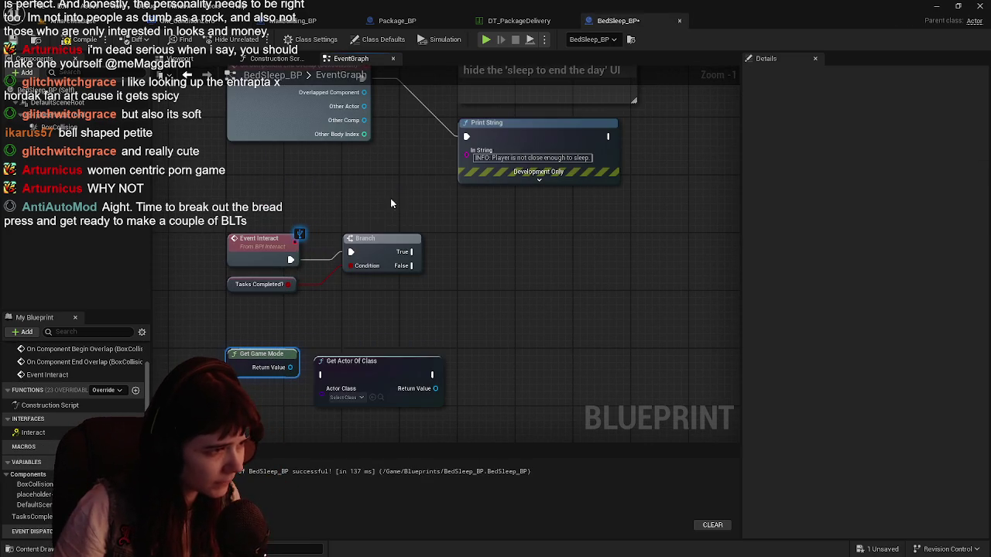
pyautogui.click(349, 398)
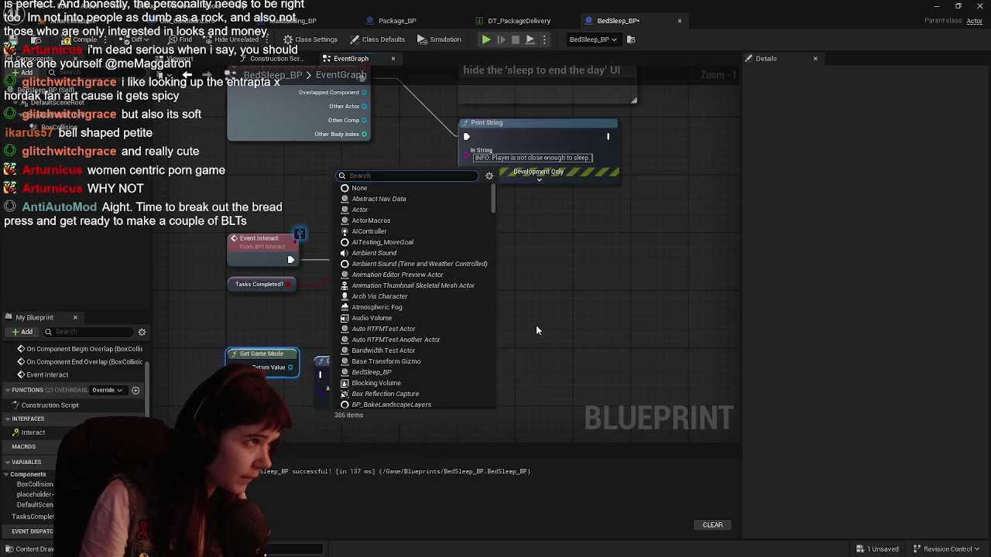
pyautogui.write('condition')
pyautogui.press('Return')
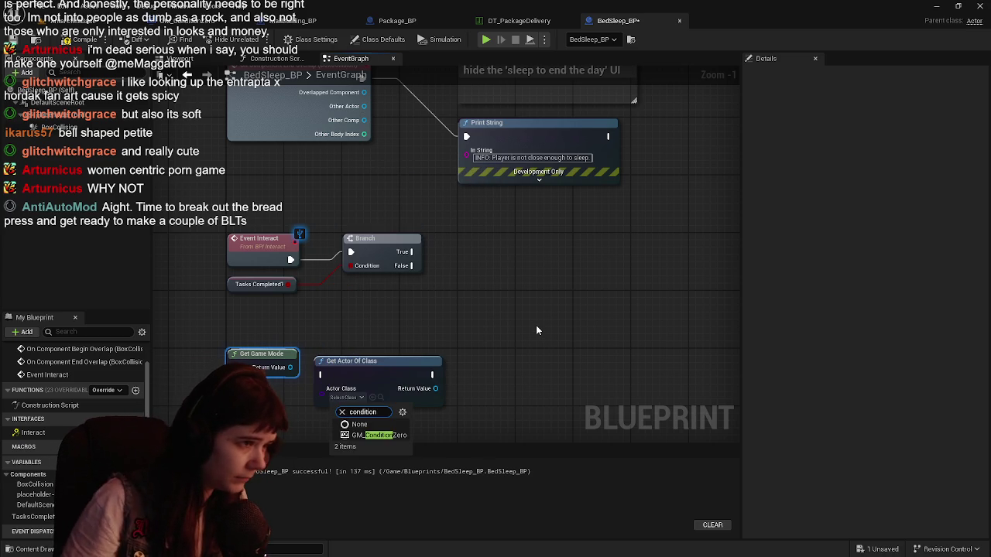
# Add a Day Begin call fed by the Return Value, arrange both nodes, and save
pyautogui.moveTo(444, 389); pyautogui.dragTo(495, 350)
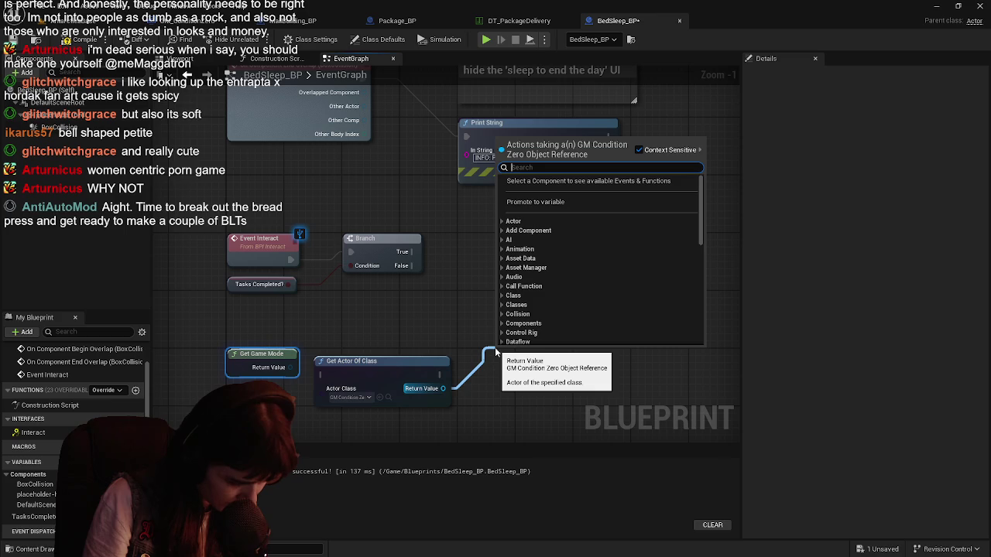
pyautogui.write('day begin')
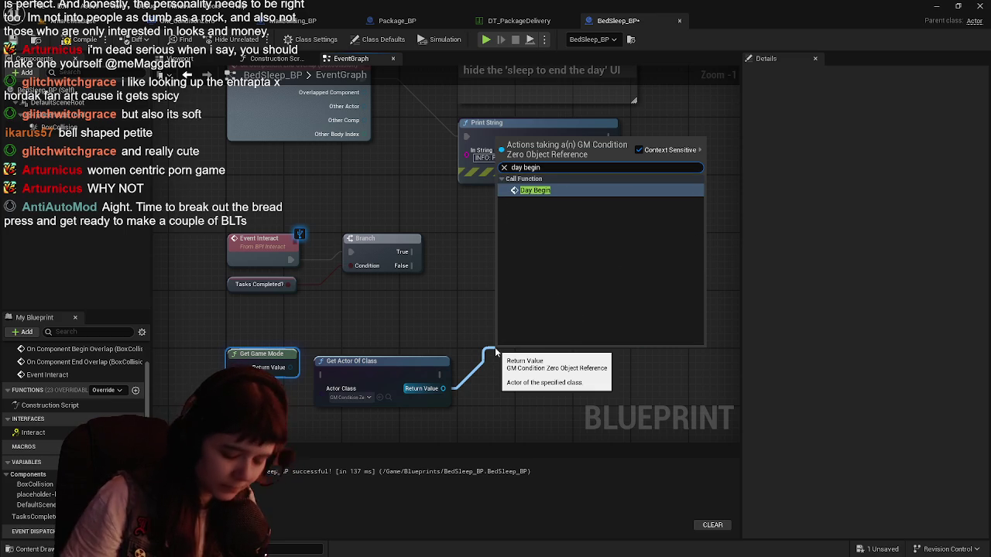
pyautogui.press('Return')
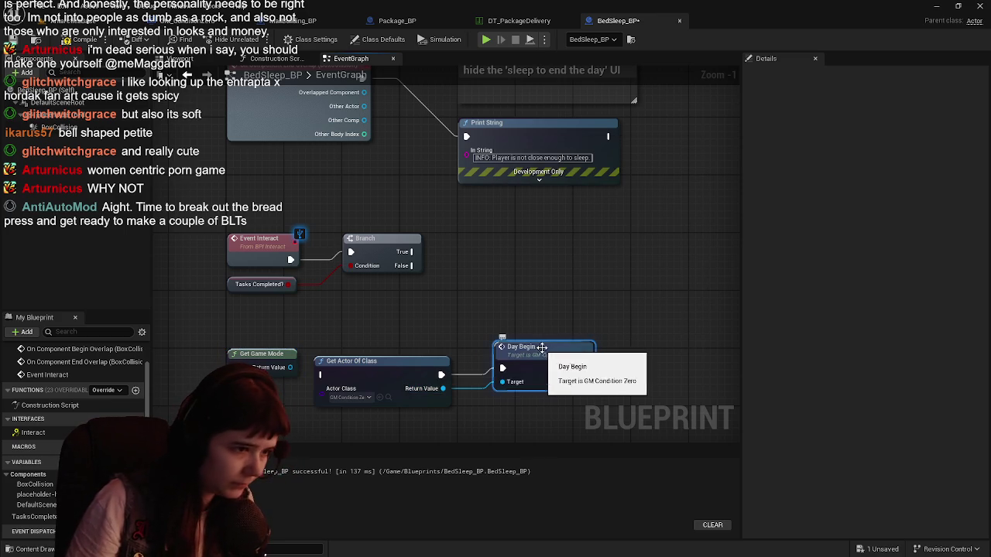
pyautogui.moveTo(551, 356); pyautogui.dragTo(555, 254)
pyautogui.scroll(-1, 534, 271)
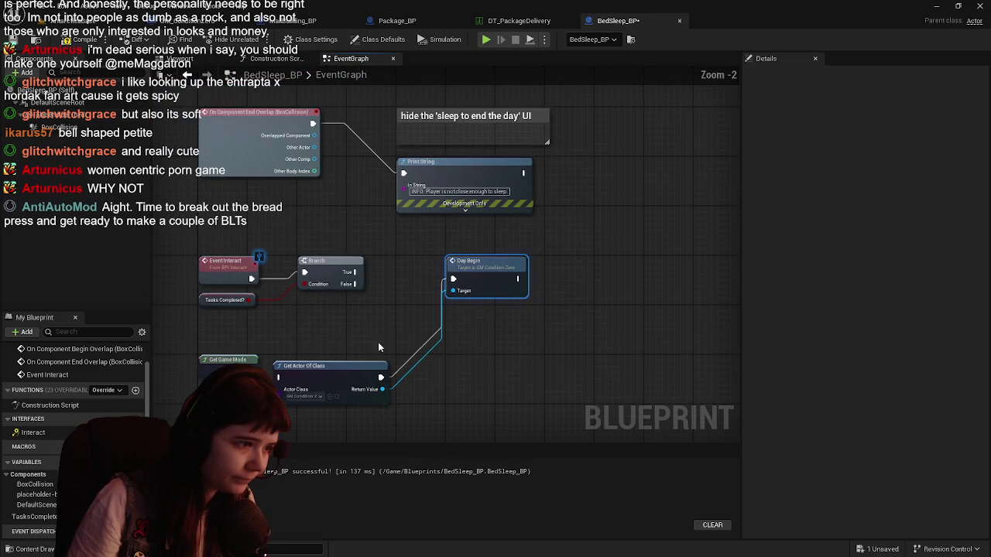
pyautogui.moveTo(340, 364); pyautogui.dragTo(464, 311)
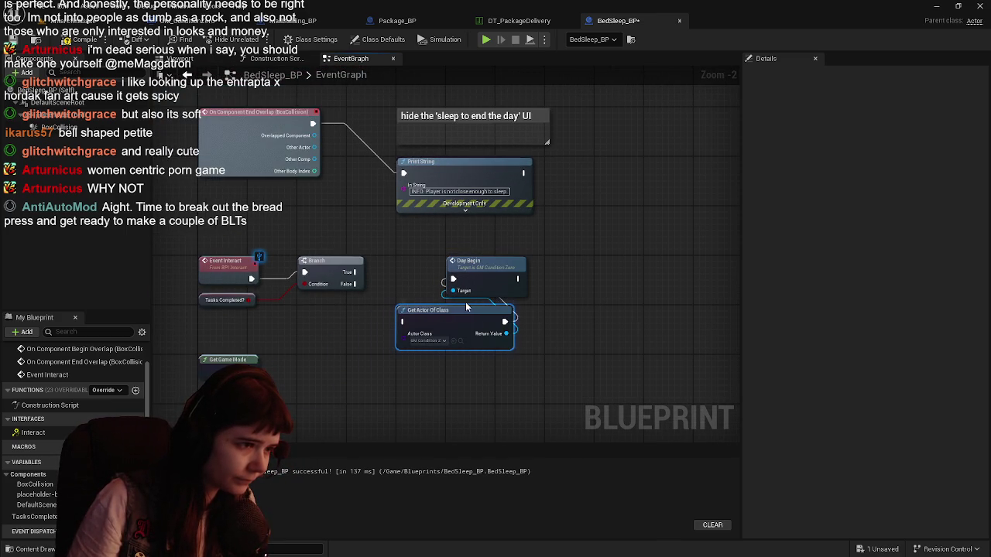
pyautogui.moveTo(481, 271)
pyautogui.mouseDown()
pyautogui.moveTo(670, 266)
pyautogui.moveTo(646, 268)
pyautogui.mouseUp()
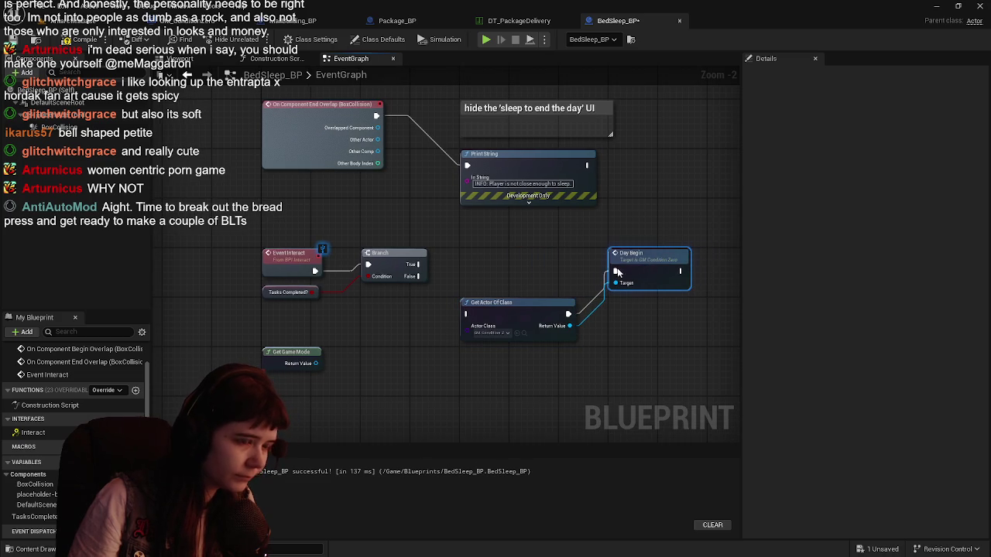
pyautogui.moveTo(484, 230); pyautogui.dragTo(394, 222)
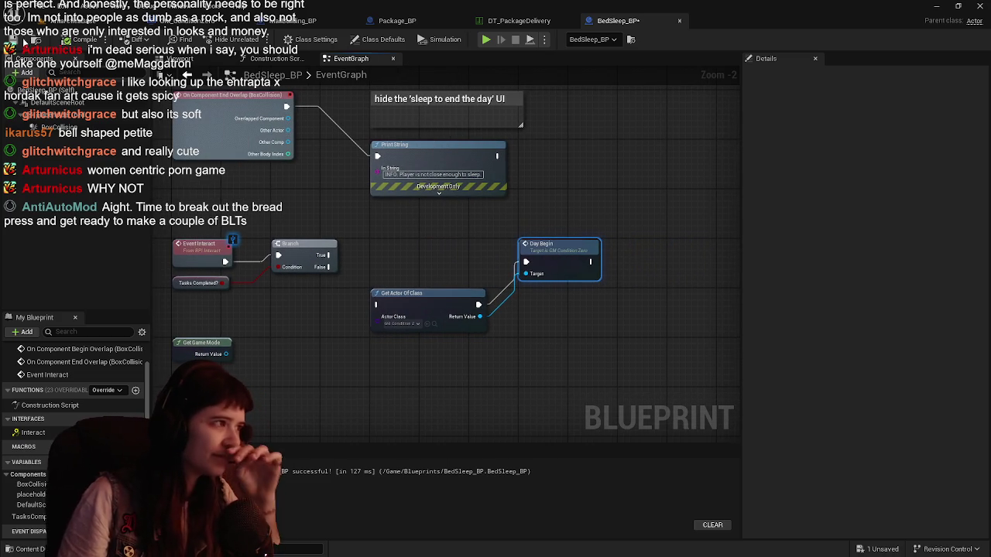
pyautogui.hotkey('ctrl', 's')
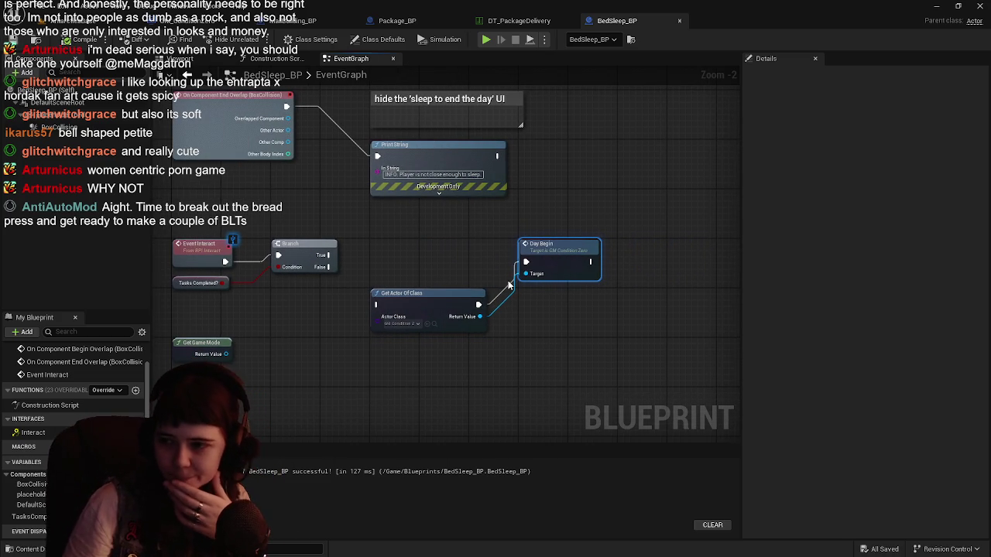
# Delete the unused Get Game Mode node and shift the Event Interact–Day Begin nodes down
pyautogui.moveTo(508, 286)
pyautogui.mouseDown()
pyautogui.moveTo(491, 295)
pyautogui.moveTo(482, 240)
pyautogui.moveTo(465, 305)
pyautogui.moveTo(491, 275)
pyautogui.moveTo(495, 318)
pyautogui.moveTo(440, 255)
pyautogui.mouseUp()
pyautogui.scroll(-1, 446, 300)
pyautogui.click(244, 317)
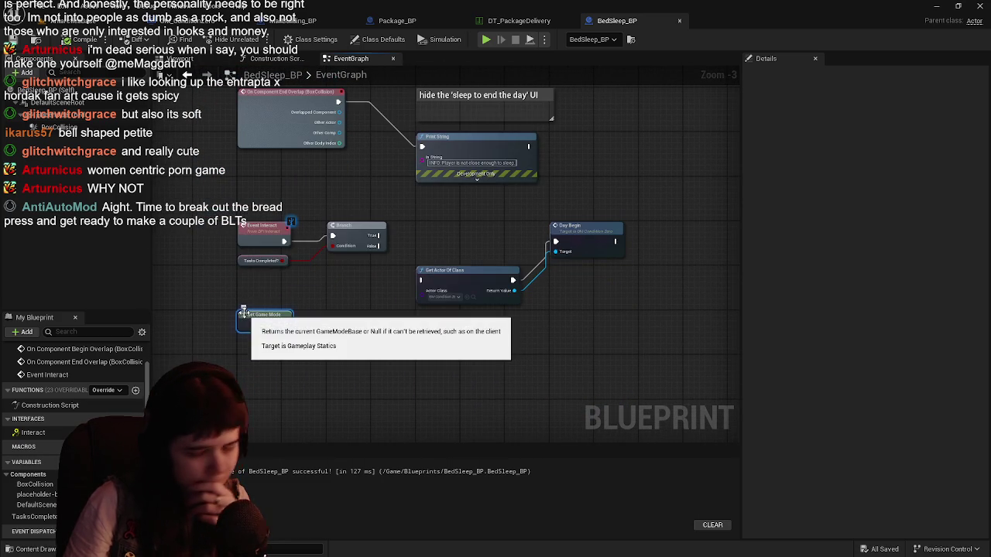
pyautogui.press('Delete')
pyautogui.moveTo(228, 196); pyautogui.dragTo(590, 322)
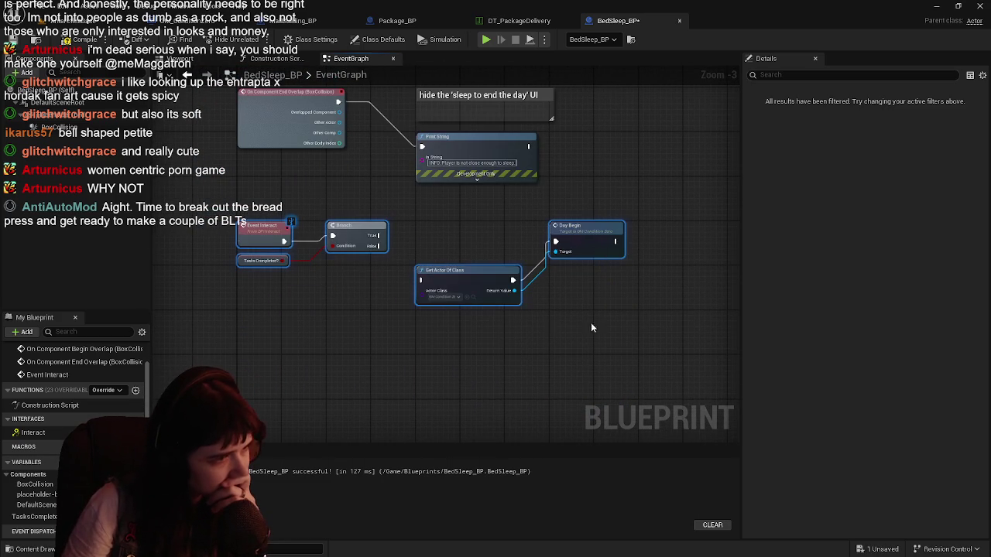
pyautogui.moveTo(256, 232); pyautogui.dragTo(263, 277)
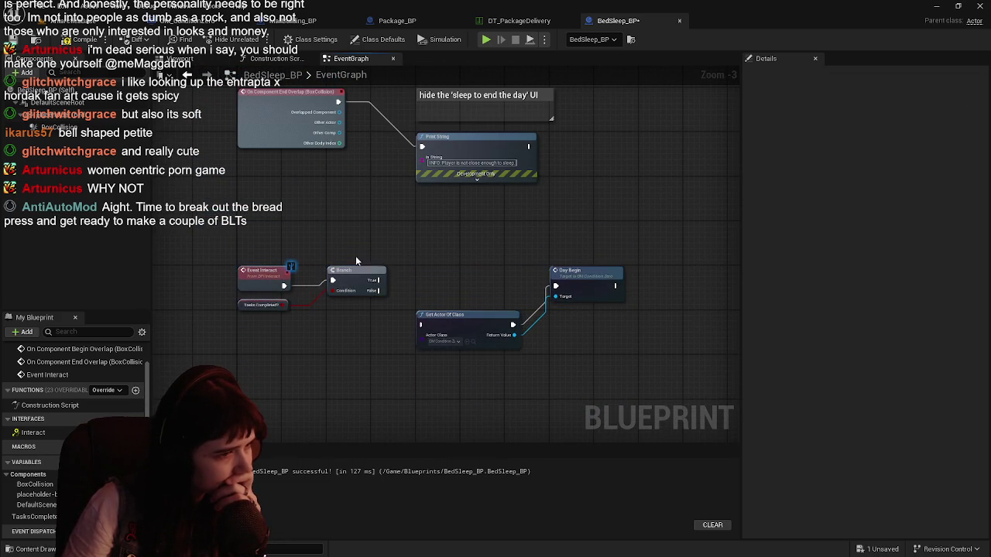
# Wrap the Event Interact through Day Begin nodes in a comment about finishing daily tasks
pyautogui.moveTo(207, 235); pyautogui.dragTo(639, 388)
pyautogui.write('c')
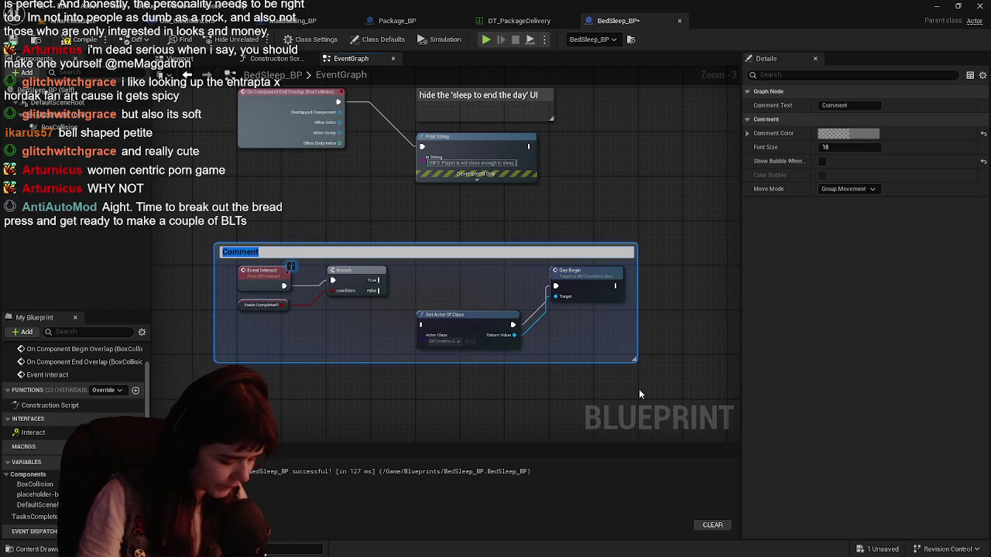
pyautogui.write('tasks have been completed for the day, interacting with the bed will end the da')
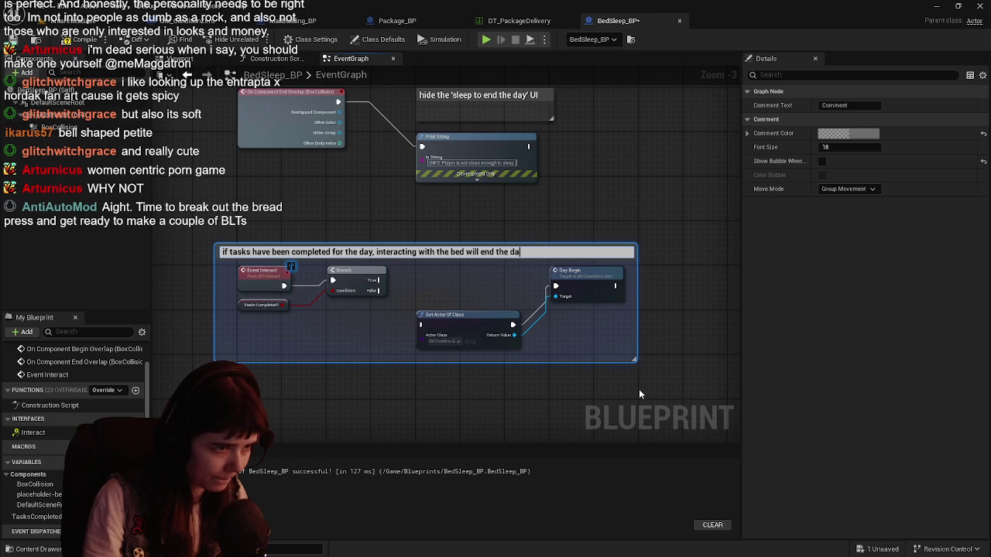
pyautogui.write('y.')
pyautogui.press('Return')
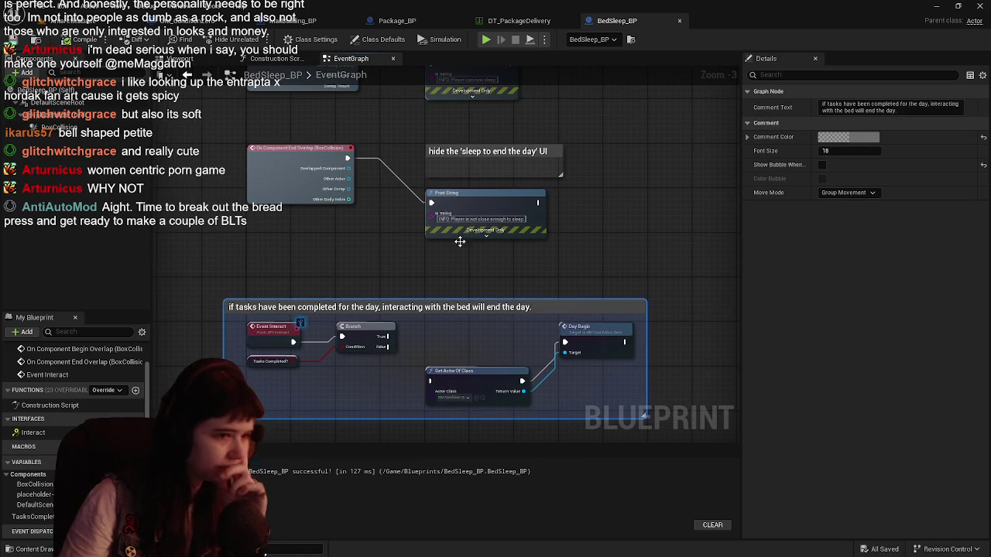
# Shift both overlap comment boxes and their Print String nodes to the right in BedSleep_BP
pyautogui.click(354, 250)
pyautogui.moveTo(354, 250); pyautogui.dragTo(399, 294)
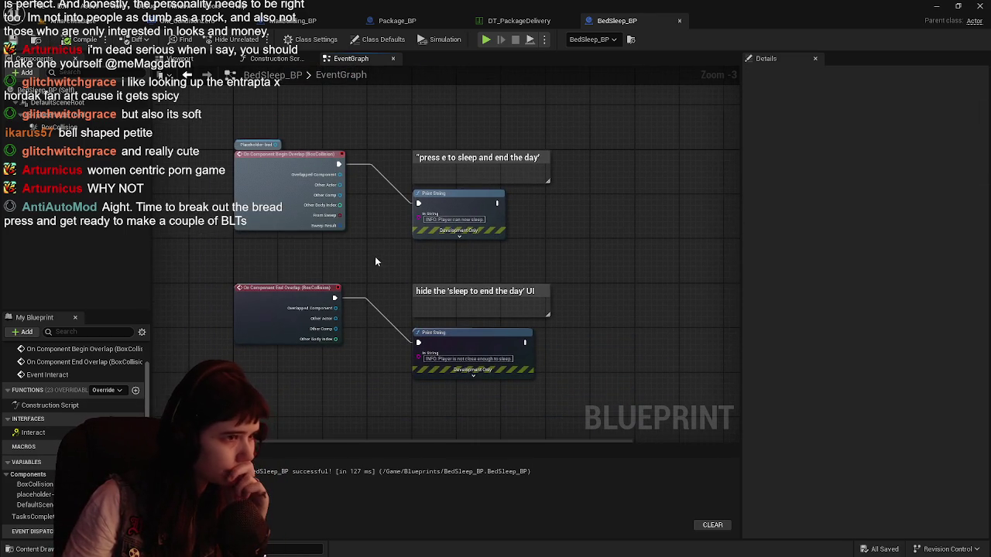
pyautogui.moveTo(376, 262)
pyautogui.mouseDown()
pyautogui.moveTo(333, 266)
pyautogui.moveTo(361, 264)
pyautogui.mouseUp()
pyautogui.click(201, 148)
pyautogui.moveTo(398, 124); pyautogui.dragTo(536, 332)
pyautogui.moveTo(461, 347)
pyautogui.mouseDown()
pyautogui.moveTo(631, 347)
pyautogui.moveTo(480, 261)
pyautogui.moveTo(526, 195)
pyautogui.moveTo(521, 204)
pyautogui.mouseUp()
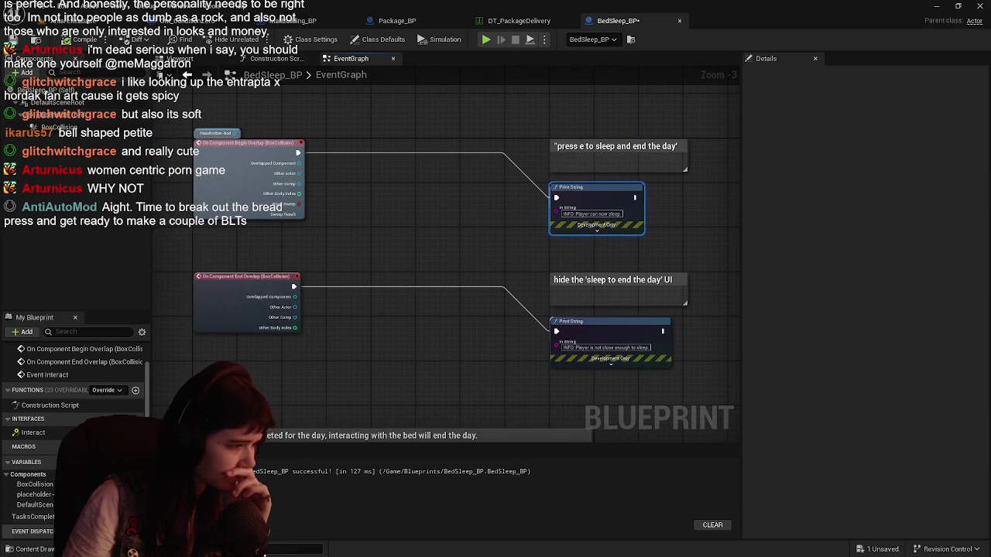
pyautogui.click(48, 517)
# Add a Tasks Completed? getter and a Branch node after the Begin Overlap event
pyautogui.moveTo(50, 519)
pyautogui.mouseDown()
pyautogui.moveTo(350, 314)
pyautogui.moveTo(329, 235)
pyautogui.mouseUp()
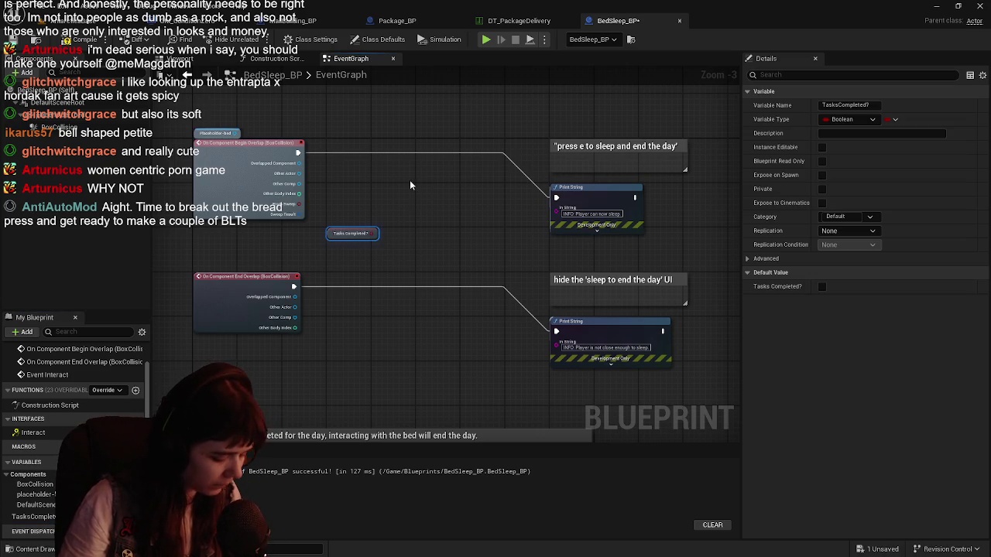
pyautogui.click(410, 184)
pyautogui.hotkey('ctrl', 'c')
pyautogui.hotkey('ctrl', 'v')
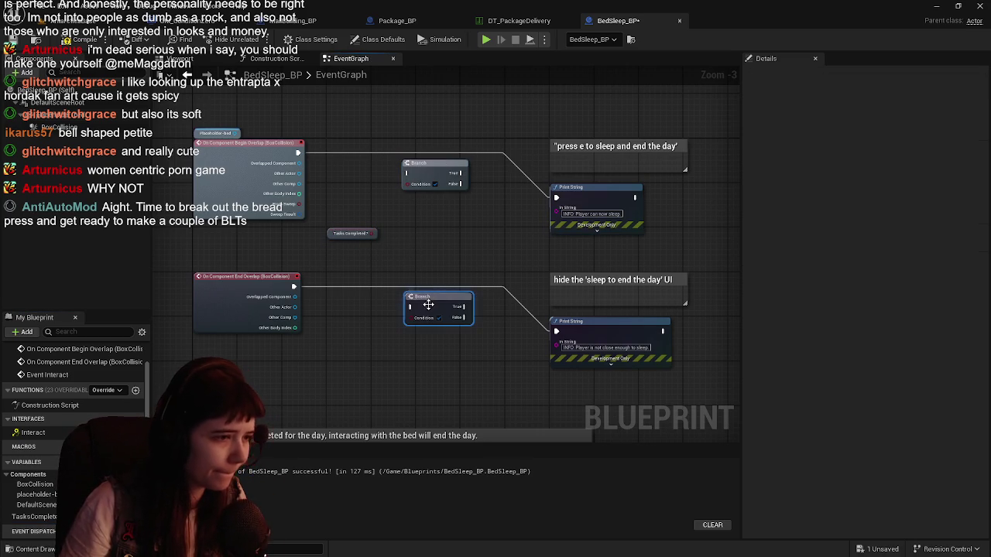
pyautogui.moveTo(427, 304); pyautogui.dragTo(412, 285)
pyautogui.scroll(1, 407, 249)
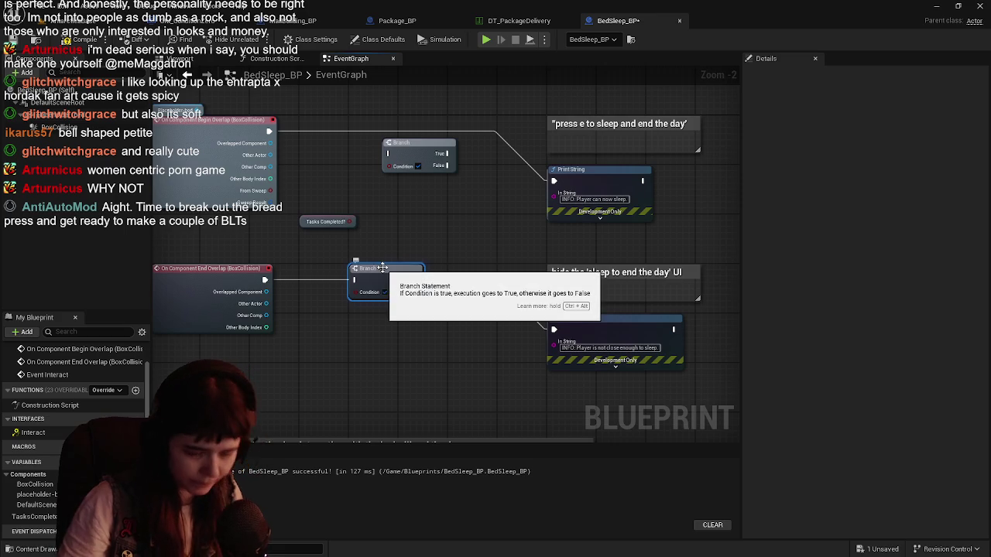
pyautogui.press('Delete')
# Wire Tasks Completed? into the Branch condition, route Begin Overlap through it, and save
pyautogui.moveTo(509, 266)
pyautogui.mouseDown()
pyautogui.moveTo(618, 354)
pyautogui.moveTo(609, 334)
pyautogui.moveTo(472, 343)
pyautogui.moveTo(445, 330)
pyautogui.mouseUp()
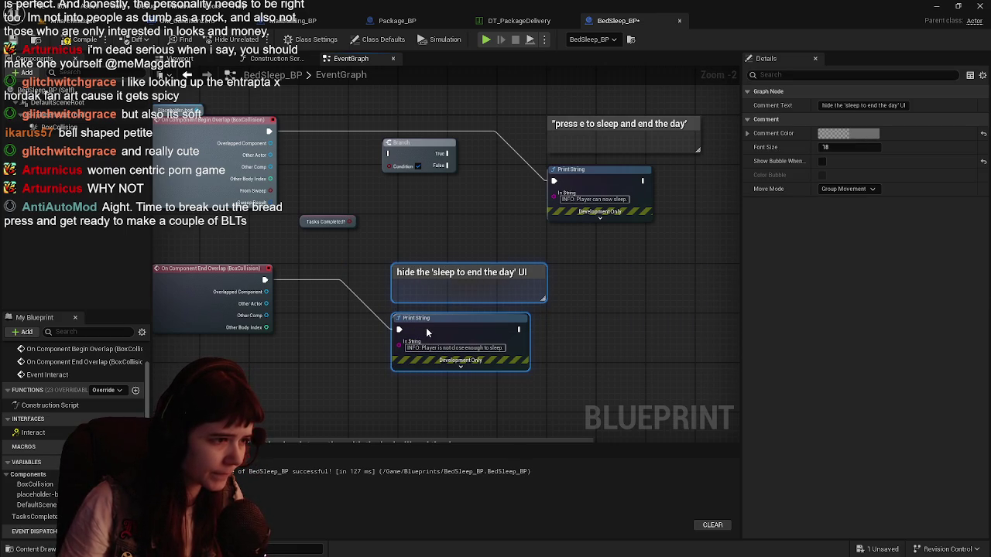
pyautogui.moveTo(405, 192); pyautogui.dragTo(391, 271)
pyautogui.moveTo(344, 300); pyautogui.dragTo(375, 245)
pyautogui.moveTo(290, 303); pyautogui.dragTo(293, 254)
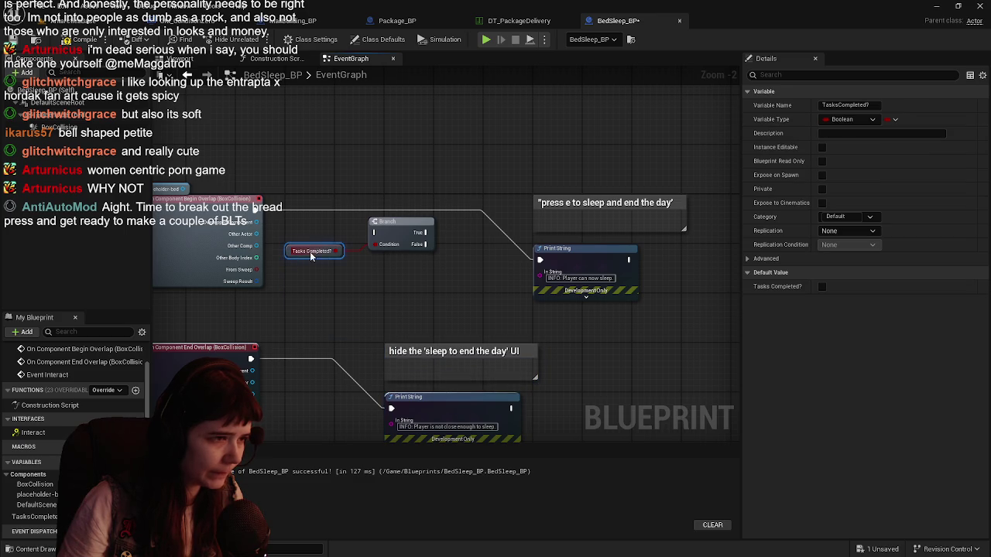
pyautogui.moveTo(539, 255)
pyautogui.mouseDown()
pyautogui.moveTo(425, 212)
pyautogui.moveTo(376, 221)
pyautogui.moveTo(373, 232)
pyautogui.moveTo(422, 206)
pyautogui.moveTo(524, 266)
pyautogui.moveTo(540, 260)
pyautogui.mouseUp()
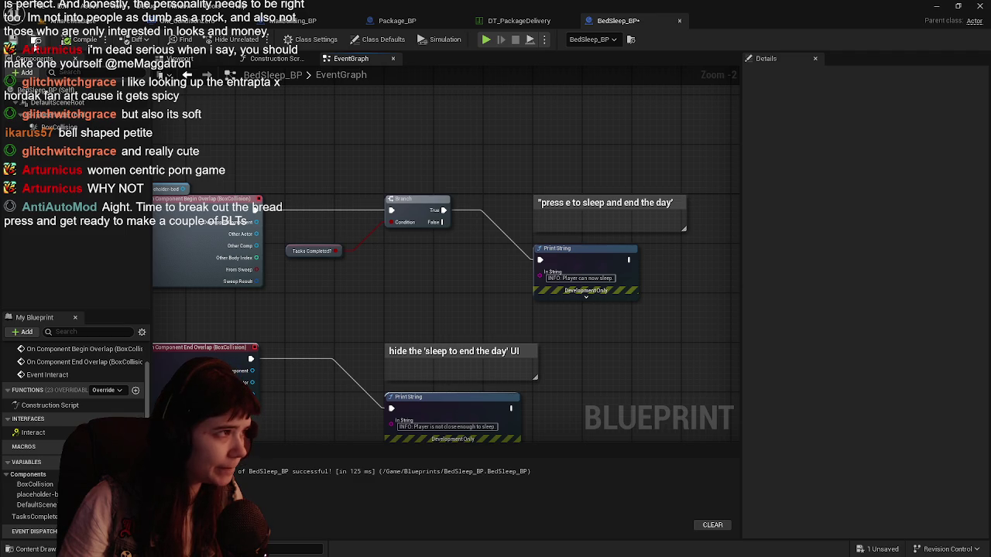
pyautogui.hotkey('ctrl', 's')
# Delete the End Overlap's Print String node, save BedSleep_BP, and view DT_PackageDelivery
pyautogui.moveTo(358, 333); pyautogui.dragTo(382, 259)
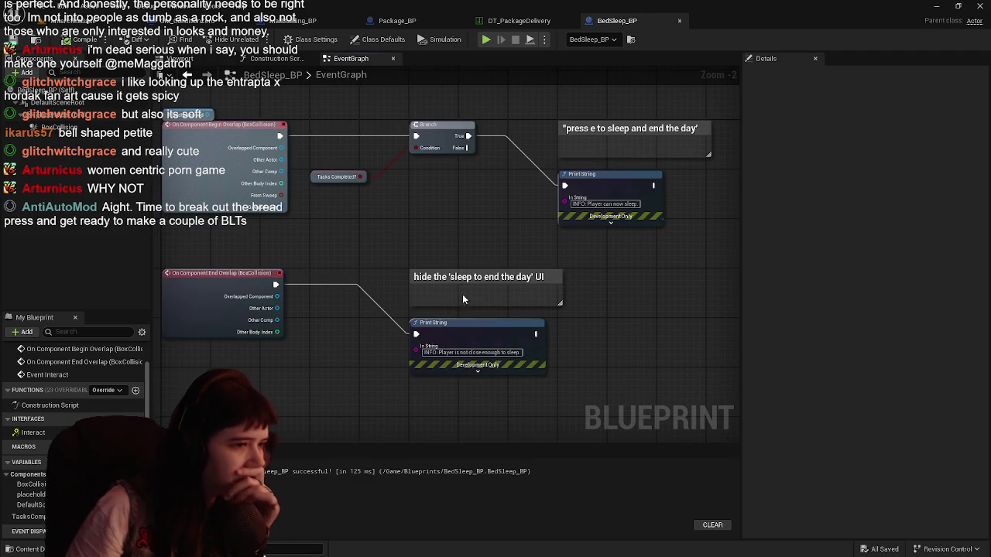
pyautogui.moveTo(362, 262); pyautogui.dragTo(391, 258)
pyautogui.moveTo(214, 256); pyautogui.dragTo(476, 373)
pyautogui.click(435, 240)
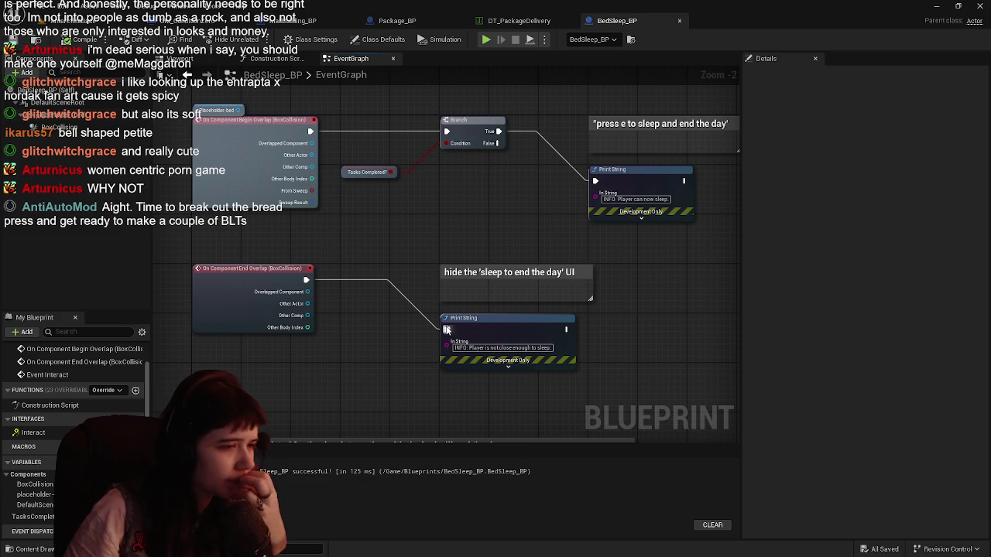
pyautogui.keyDown('alt'); pyautogui.click(447, 330); pyautogui.keyUp('alt')
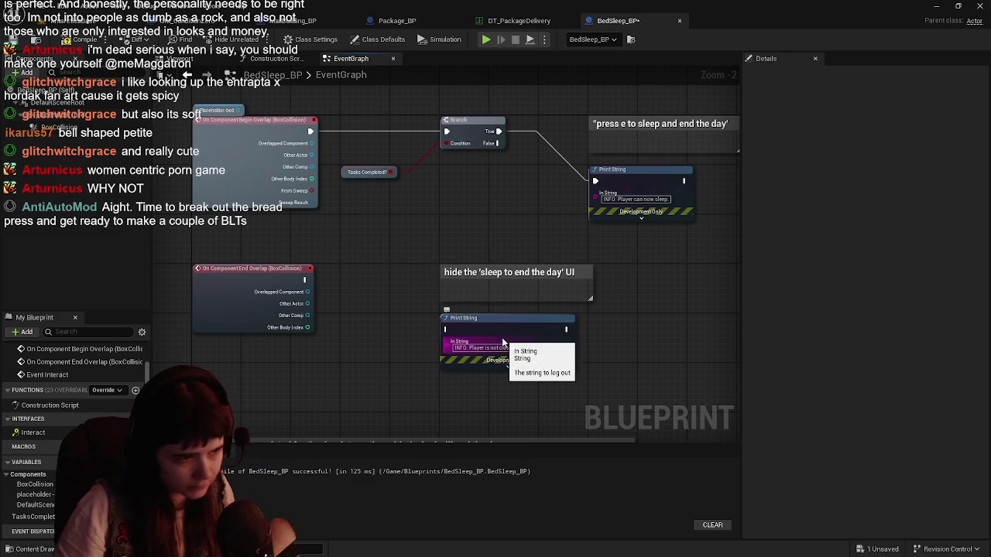
pyautogui.click(518, 325)
pyautogui.press('Delete')
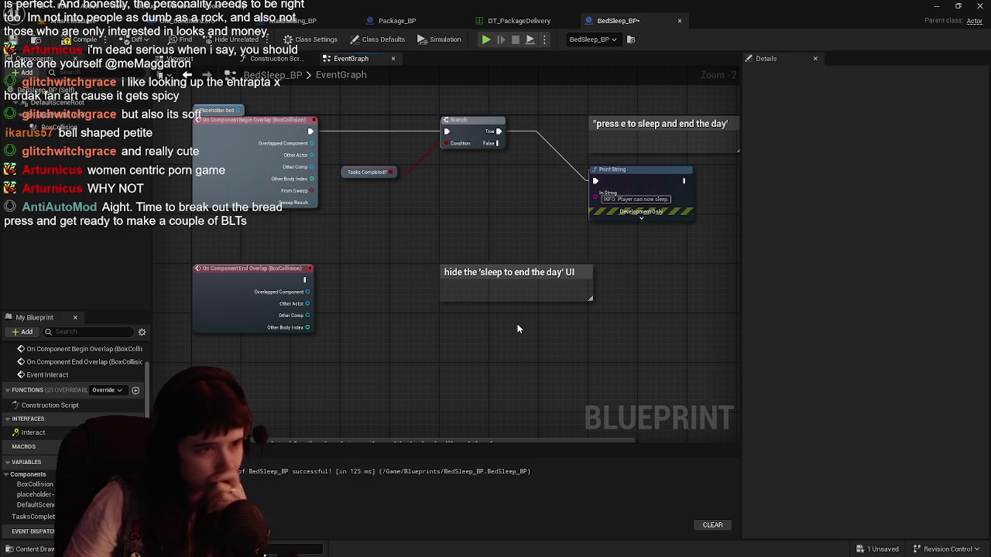
pyautogui.hotkey('ctrl', 's')
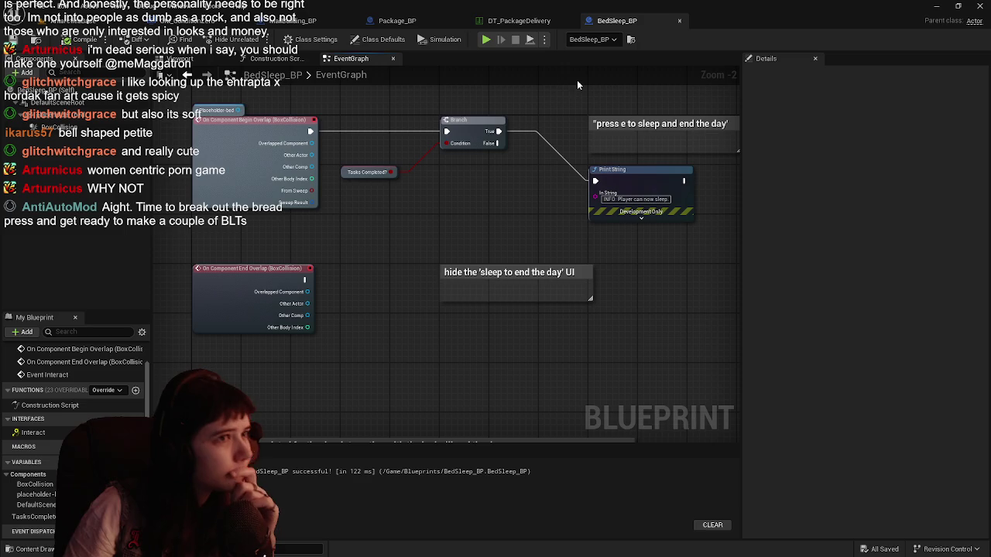
pyautogui.click(516, 20)
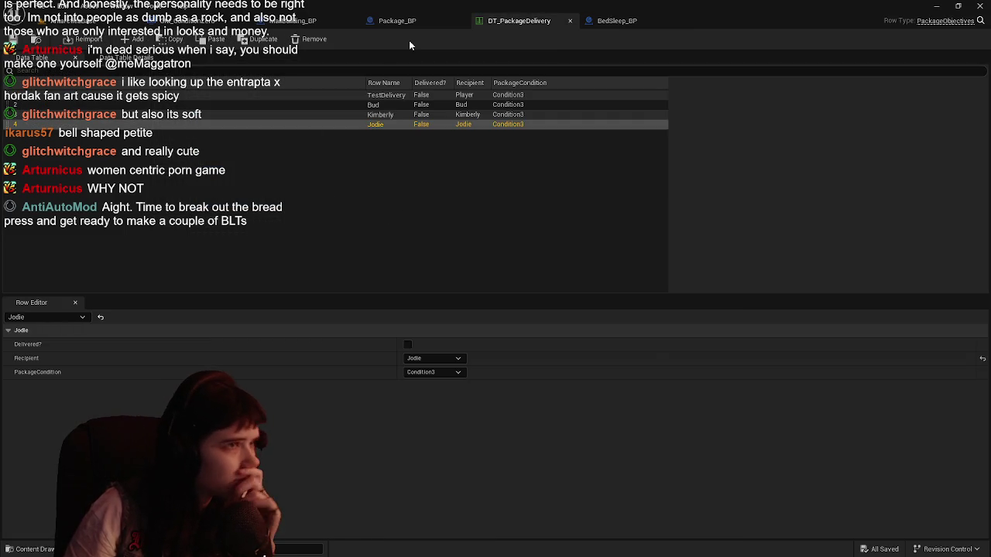
# Flip through the Package_BP, GM_ConditionZero and BedSleep_BP graphs, settling on Package_BP's event graph
pyautogui.click(398, 20)
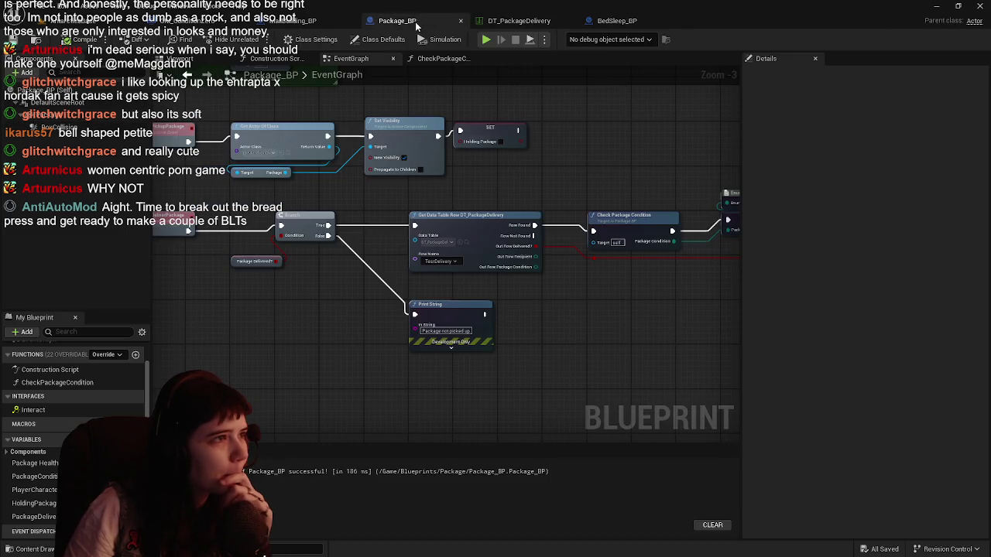
pyautogui.click(310, 21)
pyautogui.click(615, 21)
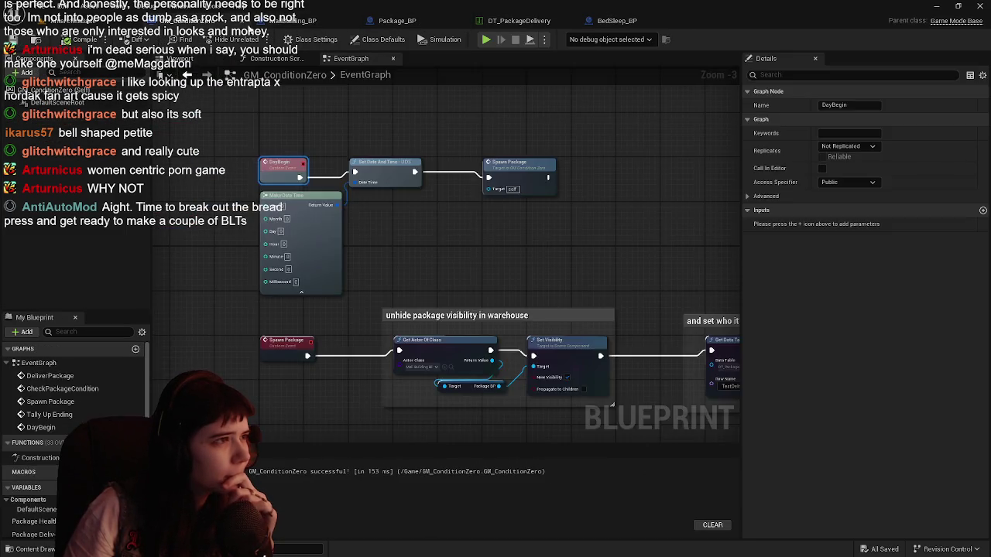
pyautogui.scroll(-1, 422, 237)
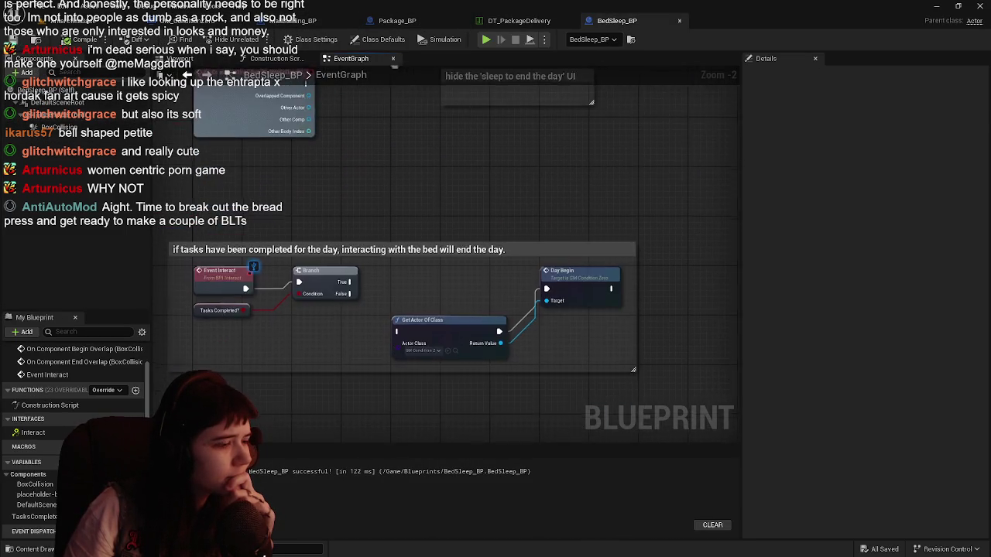
pyautogui.click(395, 20)
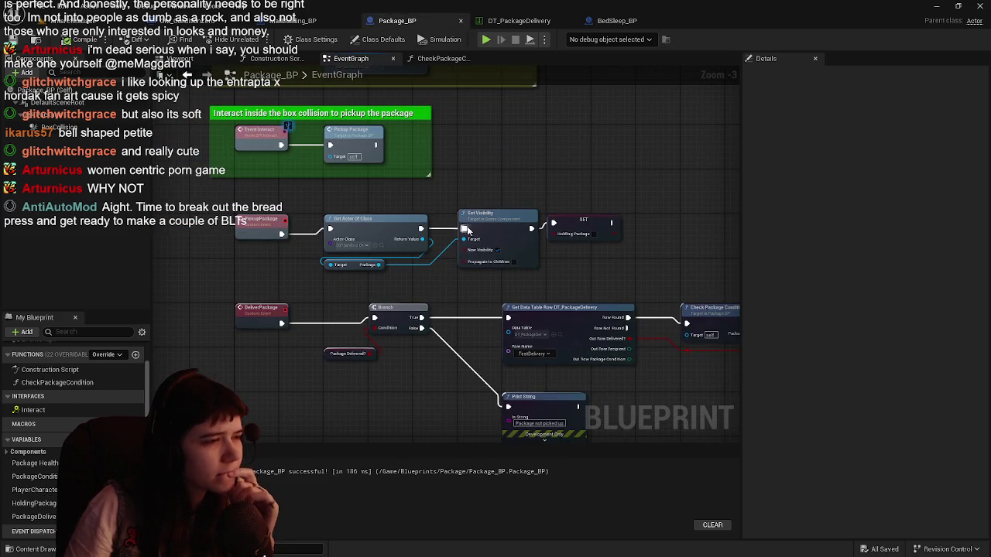
pyautogui.scroll(1, 450, 289)
pyautogui.scroll(-1, 449, 289)
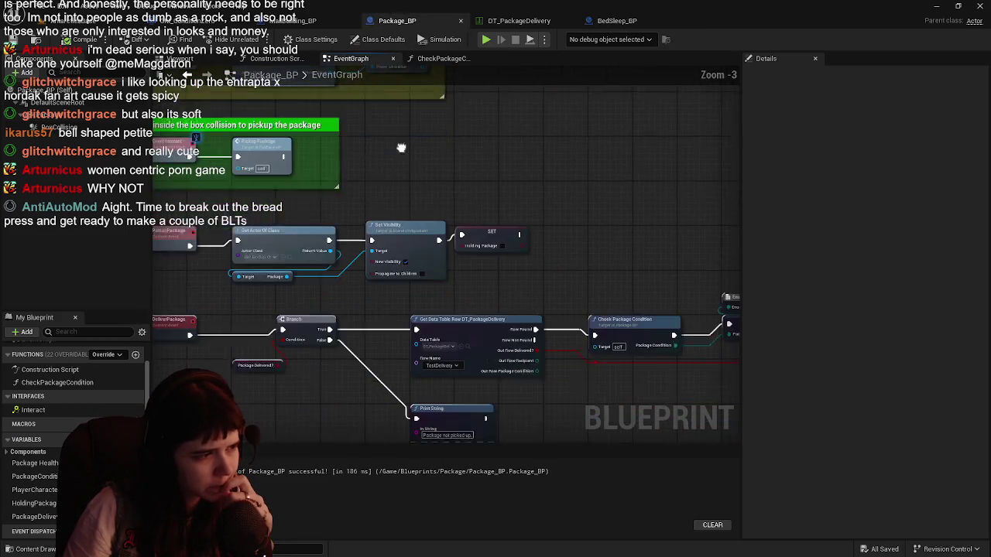
# Wrap the PickupPackage nodes in a comment titled 'Pickup package from the Mail Building'
pyautogui.moveTo(210, 220); pyautogui.dragTo(573, 286)
pyautogui.press('c')
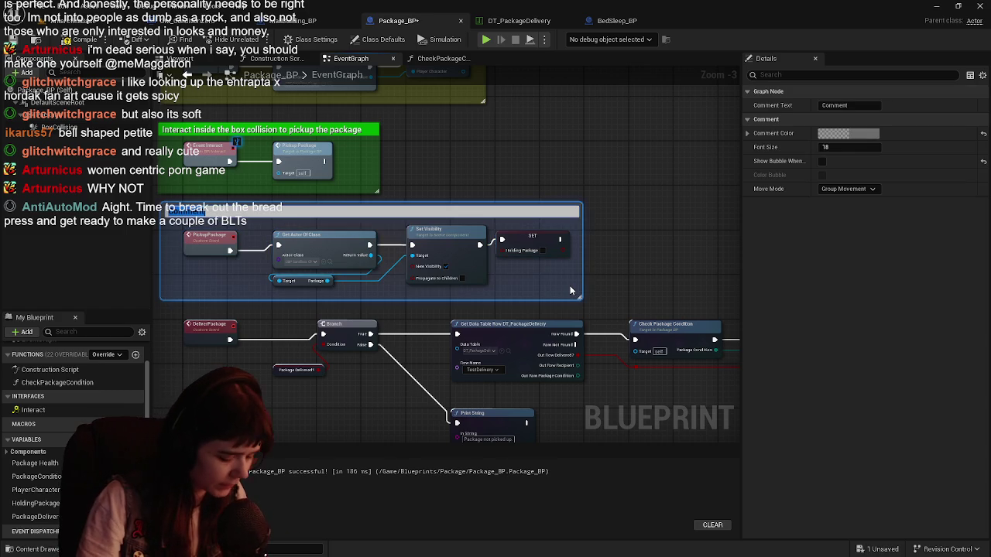
pyautogui.press('BackSpace')
pyautogui.write('Pickup package from')
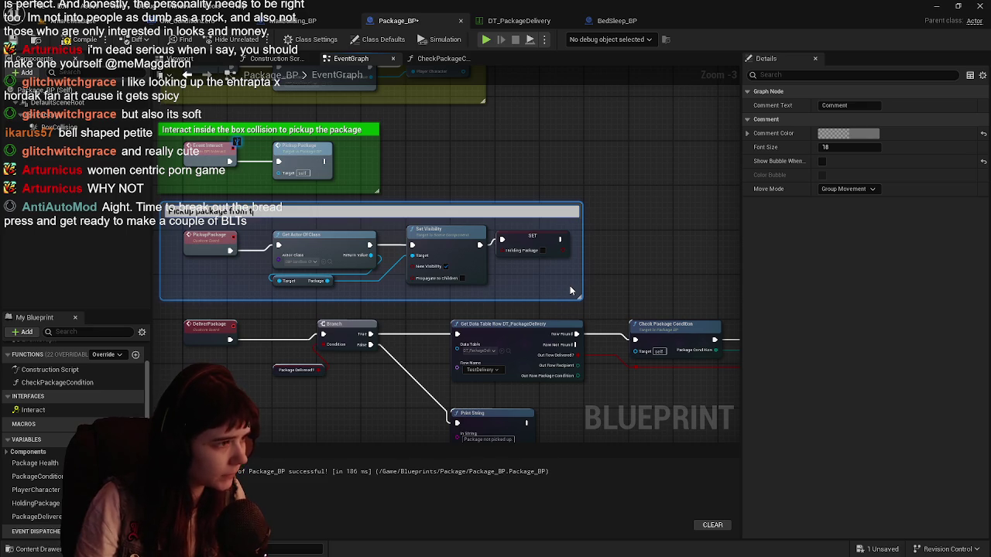
pyautogui.write('tr')
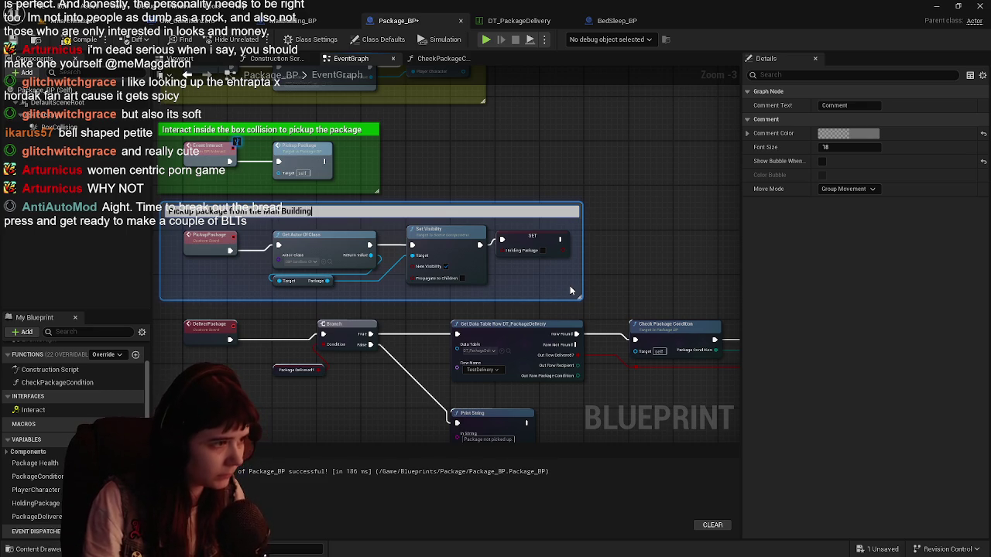
pyautogui.press('Return')
pyautogui.click(77, 40)
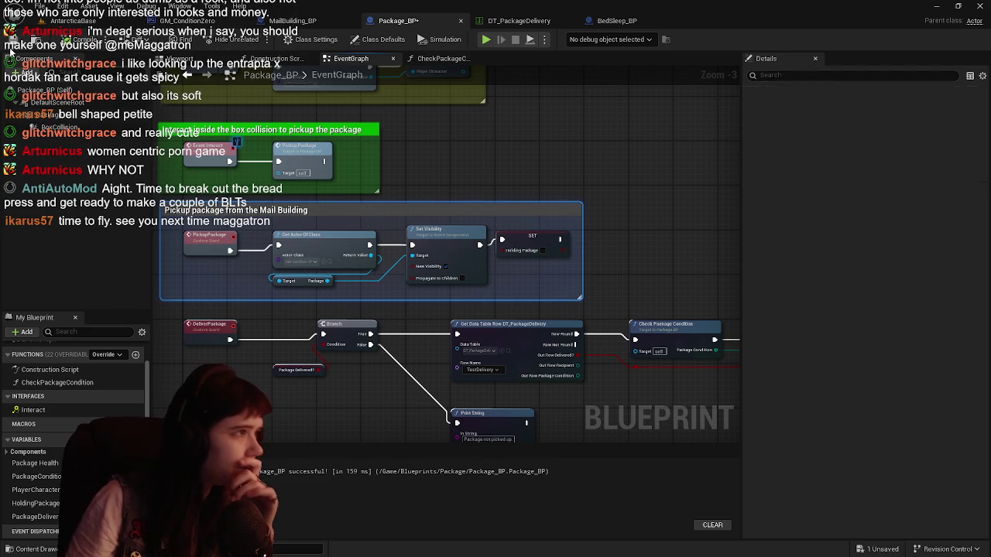
pyautogui.scroll(1, 560, 270)
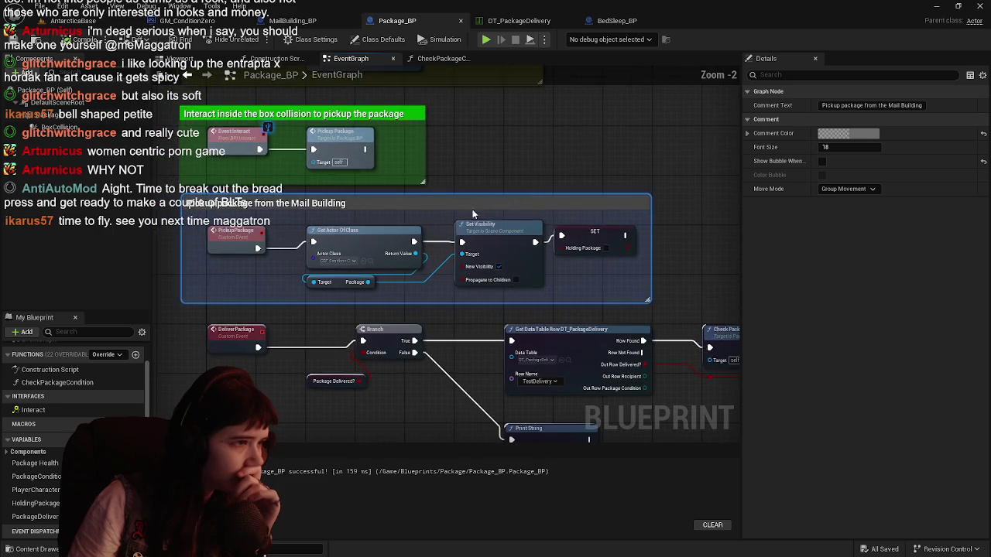
pyautogui.click(453, 183)
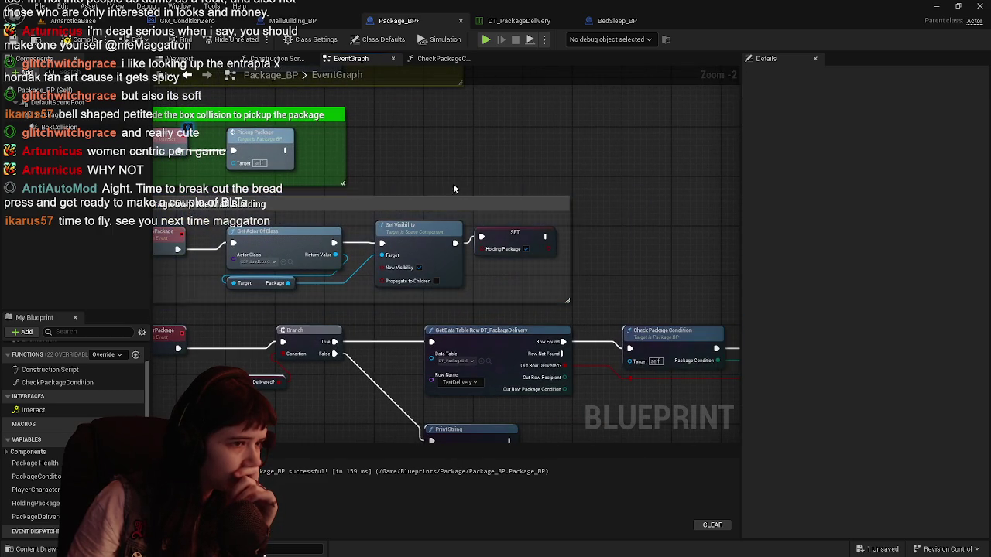
pyautogui.scroll(-1, 502, 161)
# Check the HoldingPackage variable's settings, then return to AntarcticaBase and select HomeHub
pyautogui.click(34, 503)
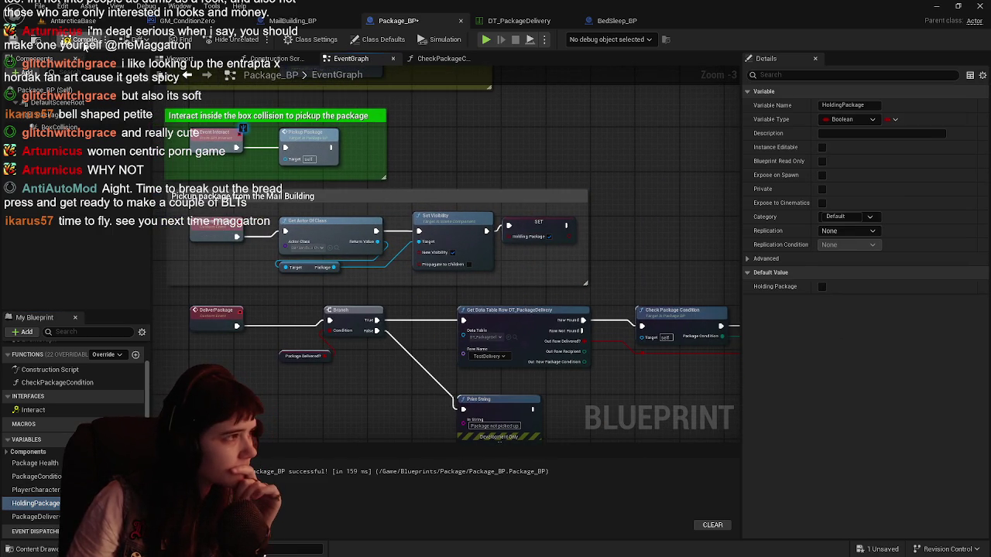
pyautogui.scroll(1, 273, 242)
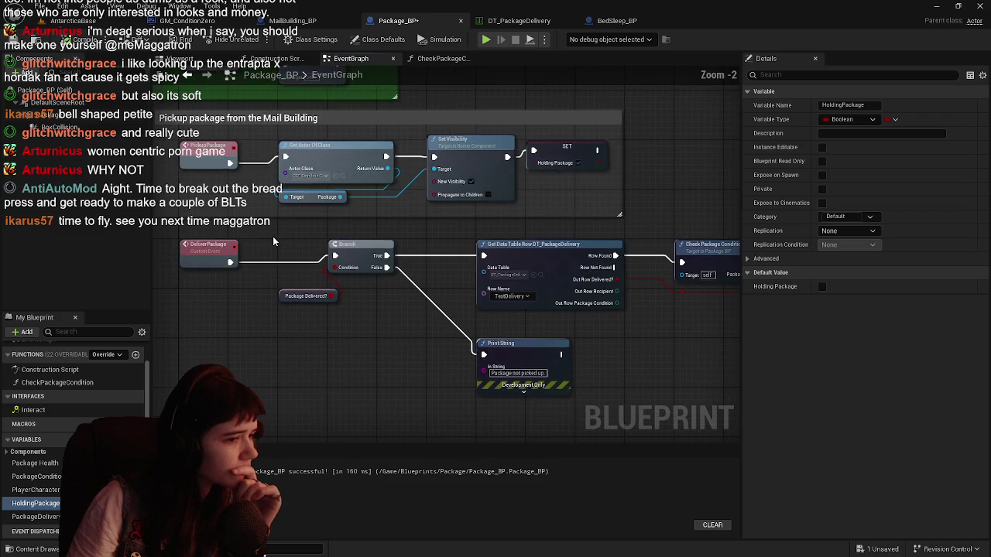
pyautogui.scroll(-1, 274, 242)
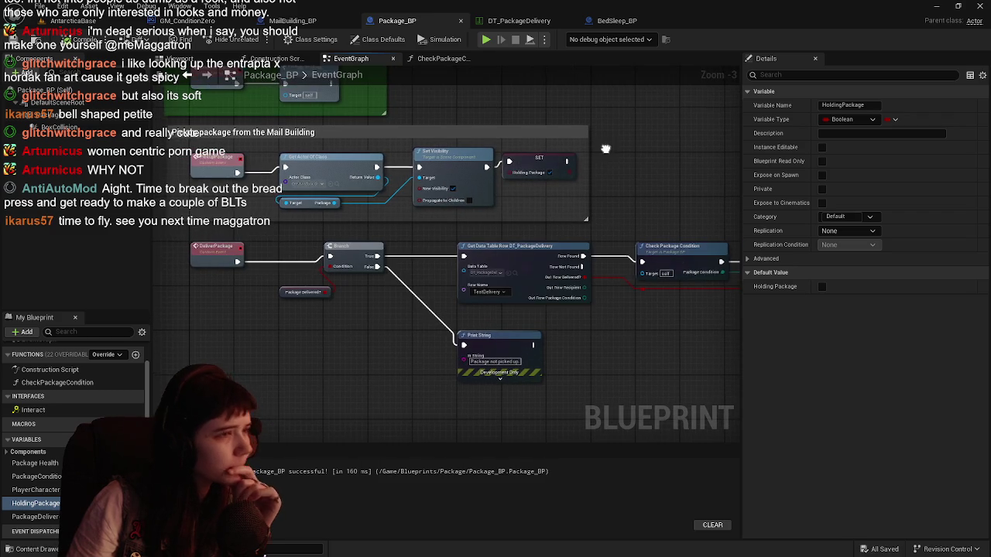
pyautogui.moveTo(605, 149); pyautogui.dragTo(608, 159)
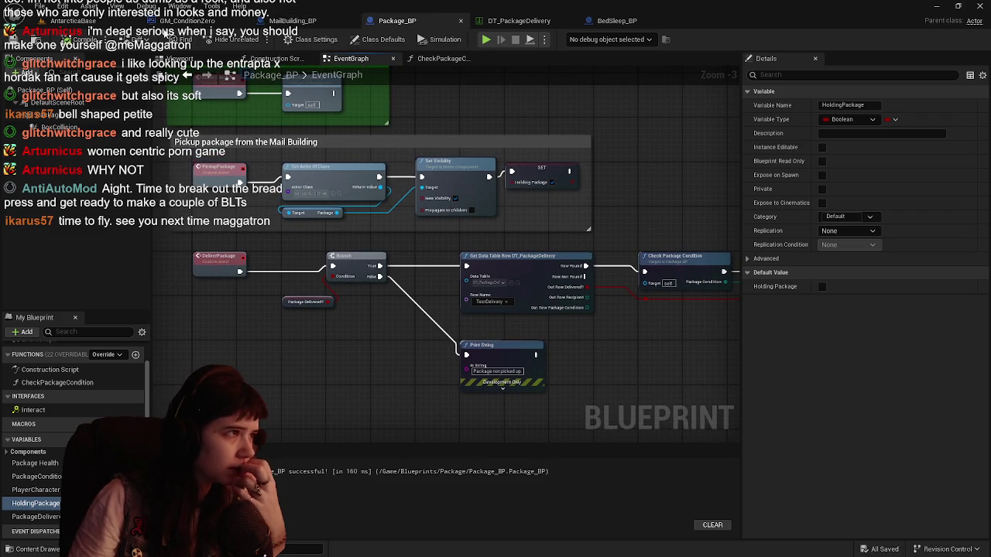
pyautogui.click(76, 22)
pyautogui.click(948, 137)
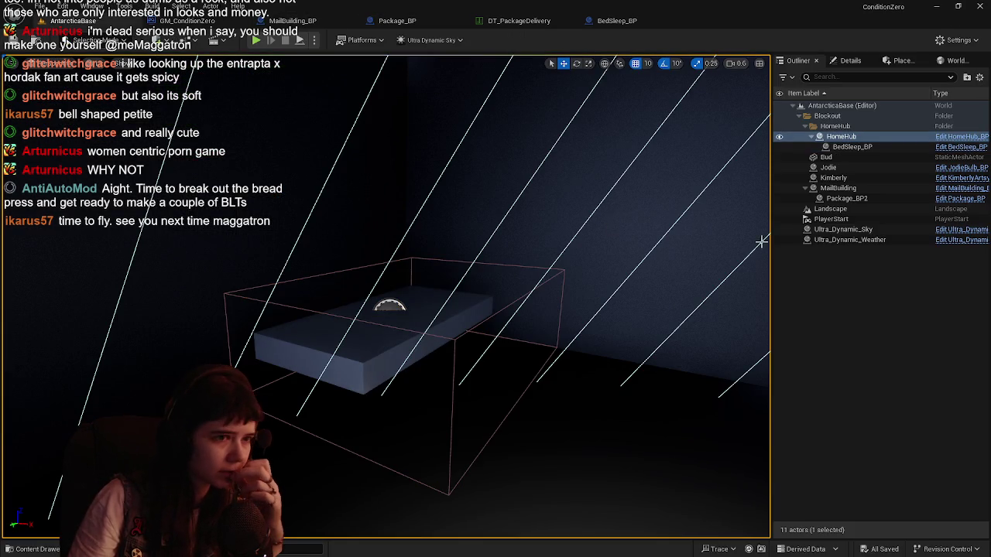
# Open the HomeHub_BP blueprint from the selected HomeHub actor
pyautogui.click(960, 136)
pyautogui.scroll(-4, 407, 302)
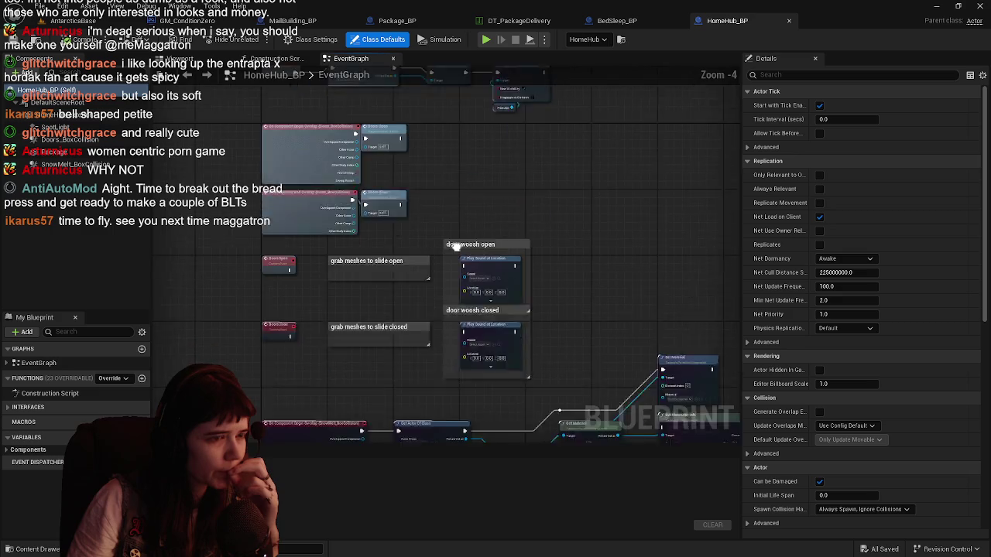
pyautogui.scroll(1, 395, 246)
pyautogui.scroll(-1, 400, 342)
pyautogui.scroll(1, 357, 144)
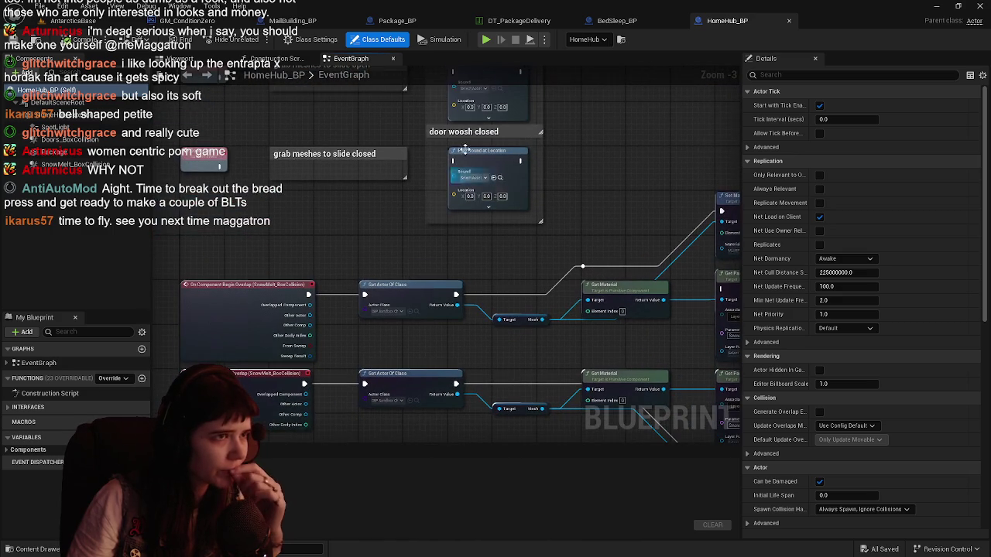
# Cycle through the MailBuilding_BP, GM_ConditionZero and HomeHub_BP tabs back to Package_BP
pyautogui.click(295, 21)
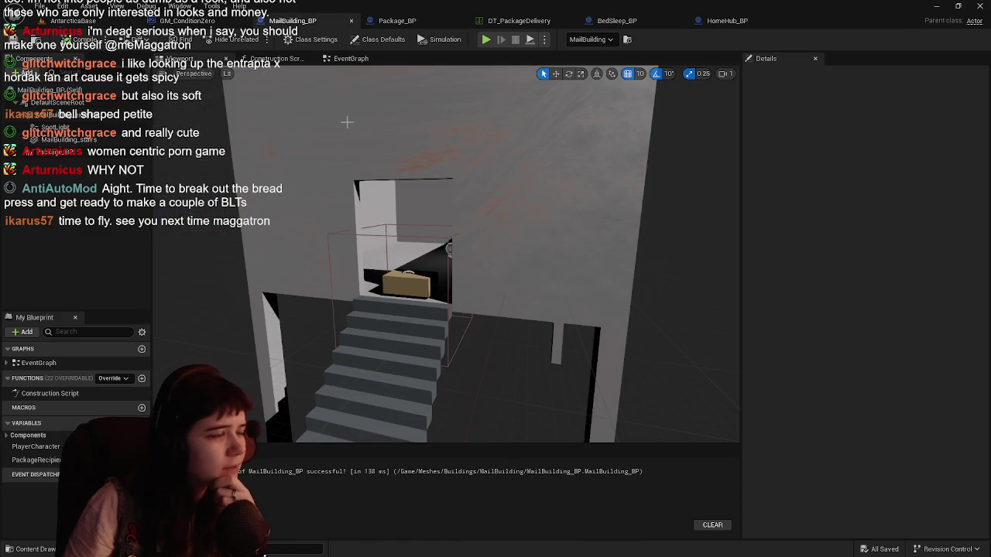
pyautogui.click(189, 21)
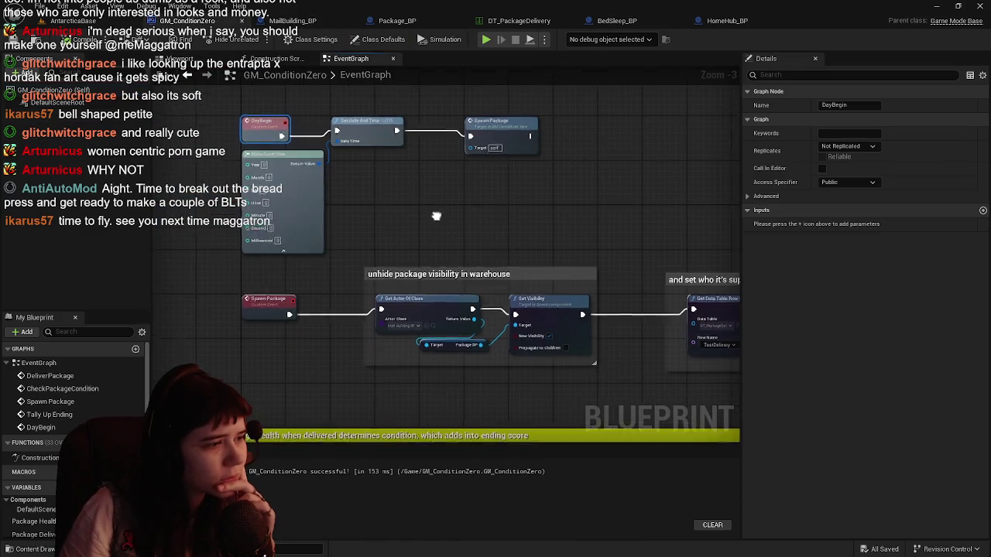
pyautogui.click(707, 22)
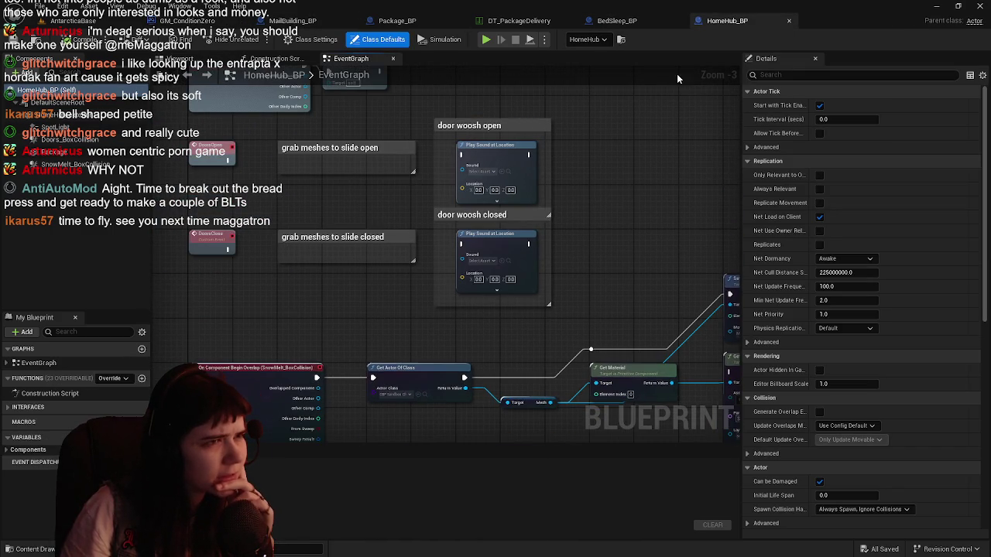
pyautogui.click(397, 21)
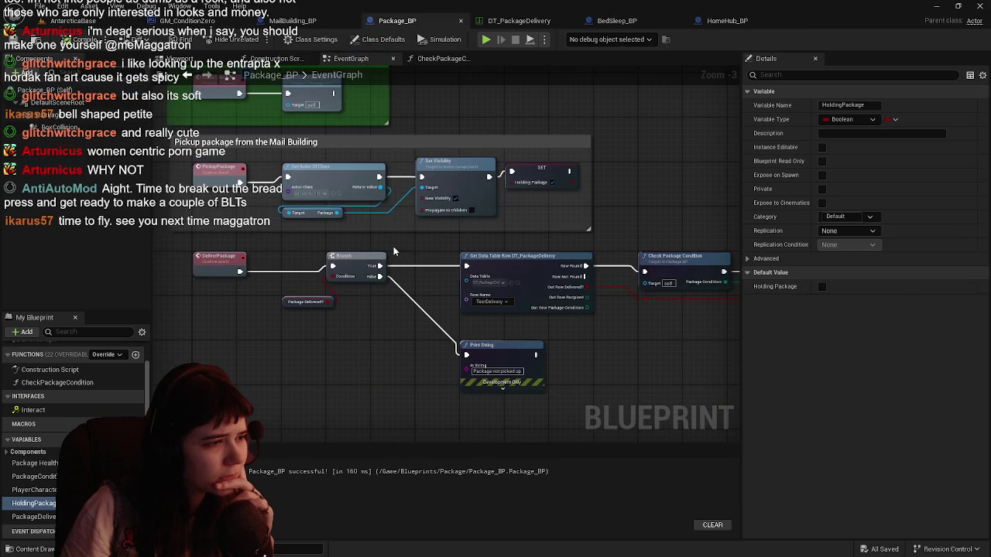
# Close the HomeHub_BP blueprint while framing Package_BP's DeliverPackage Branch node
pyautogui.scroll(1, 400, 265)
pyautogui.click(400, 267)
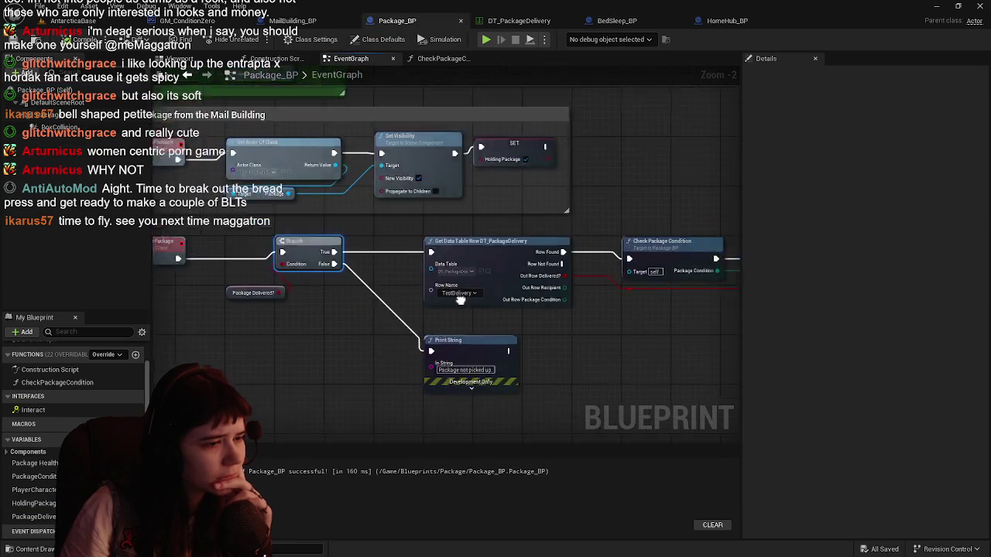
pyautogui.moveTo(493, 308)
pyautogui.mouseDown()
pyautogui.moveTo(371, 265)
pyautogui.moveTo(387, 289)
pyautogui.mouseUp()
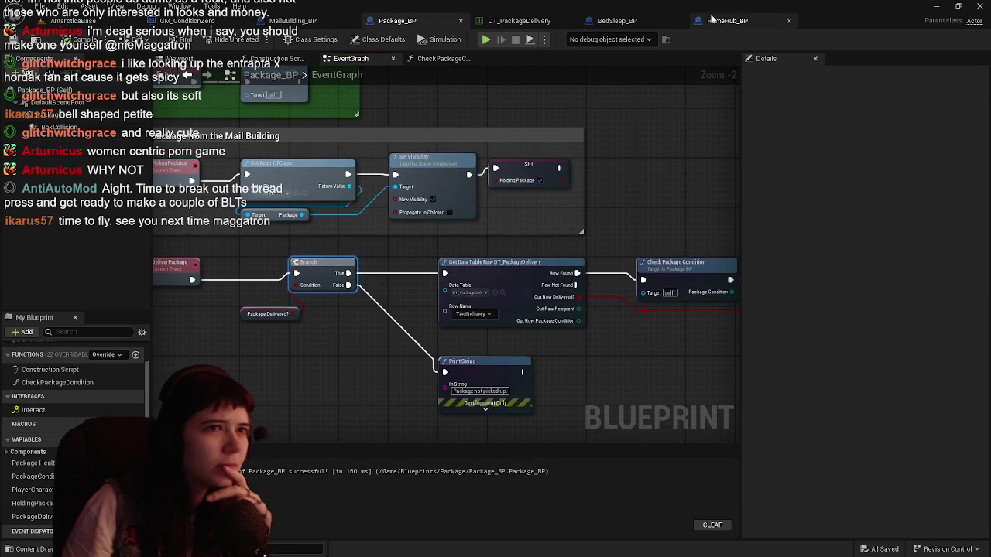
pyautogui.click(791, 21)
pyautogui.click(617, 199)
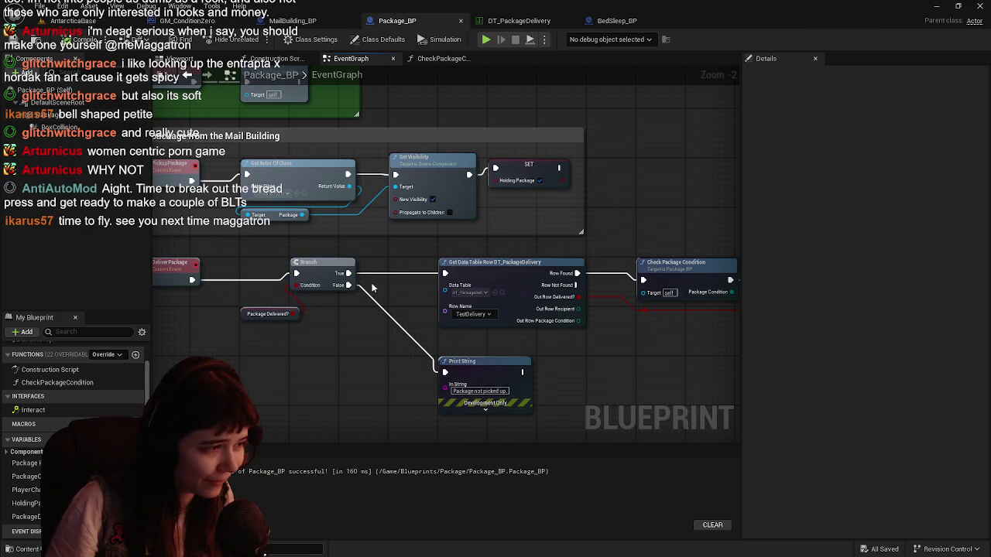
# Tuck the Package Delivered? getter under the Branch and shift both nodes left together
pyautogui.moveTo(371, 288)
pyautogui.mouseDown()
pyautogui.moveTo(335, 253)
pyautogui.moveTo(551, 282)
pyautogui.mouseUp()
pyautogui.click(453, 259)
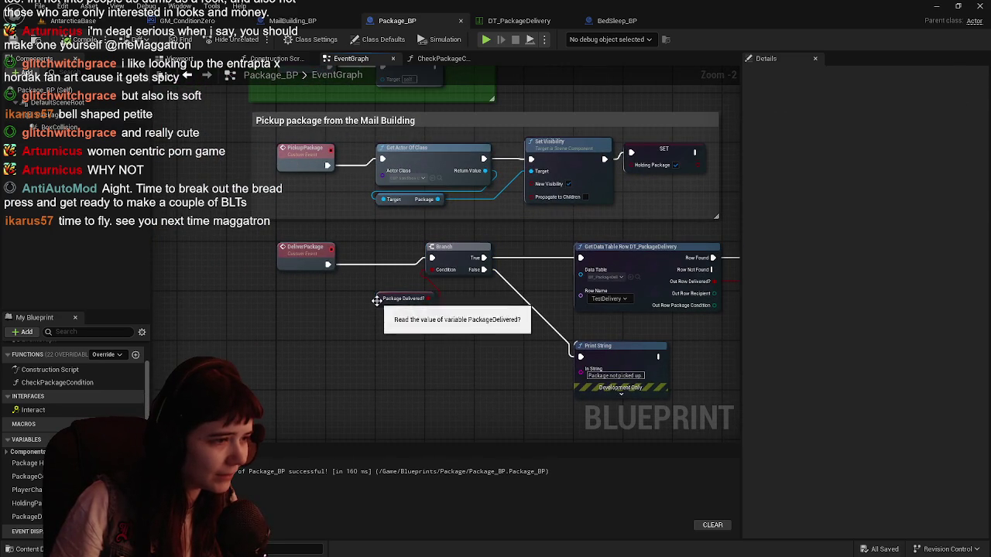
pyautogui.moveTo(373, 301); pyautogui.dragTo(432, 290)
pyautogui.keyDown('ctrl'); pyautogui.click(452, 252); pyautogui.keyUp('ctrl')
pyautogui.moveTo(451, 252); pyautogui.dragTo(402, 255)
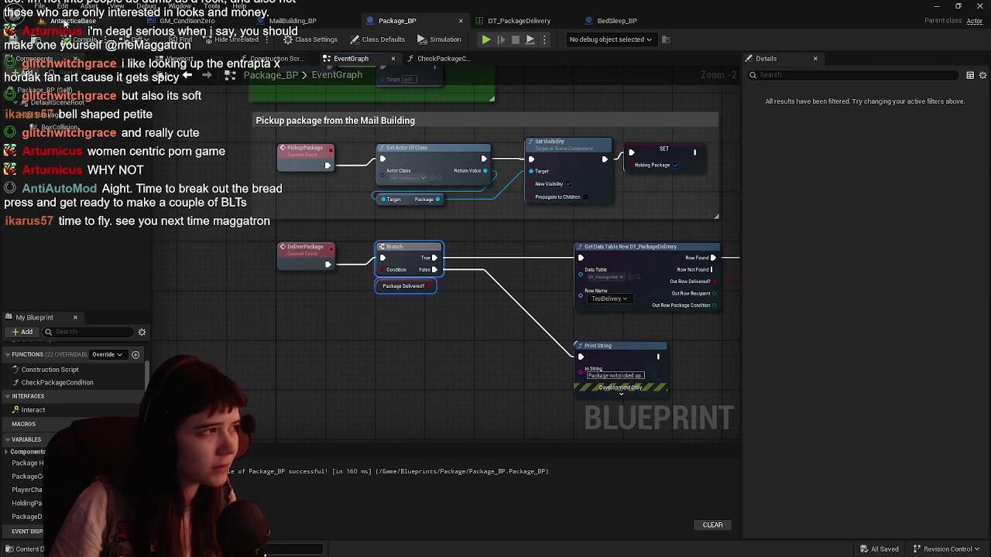
pyautogui.click(70, 21)
# Playtest by walking the character into HomeHub until 'Package not picked up' prints, then stop
pyautogui.click(256, 41)
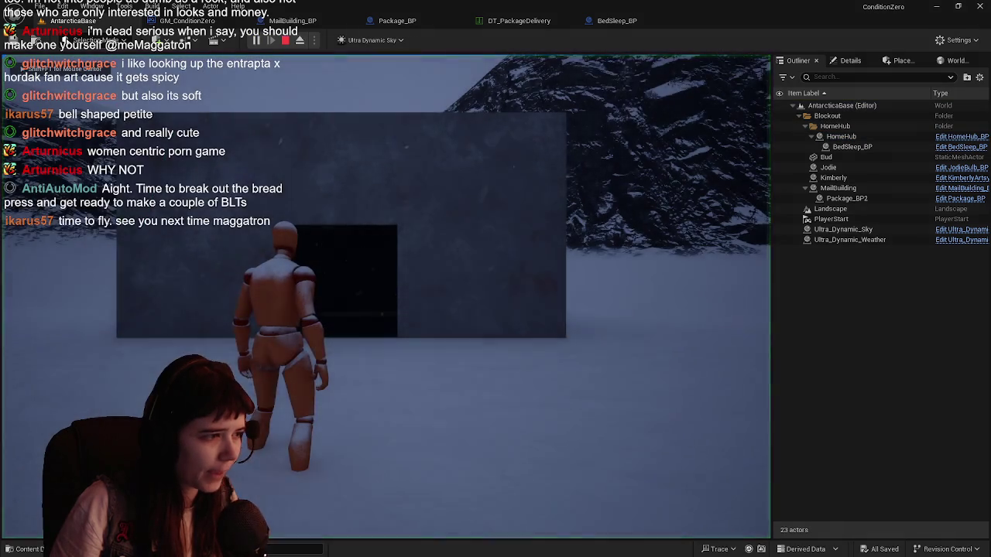
pyautogui.press('w')
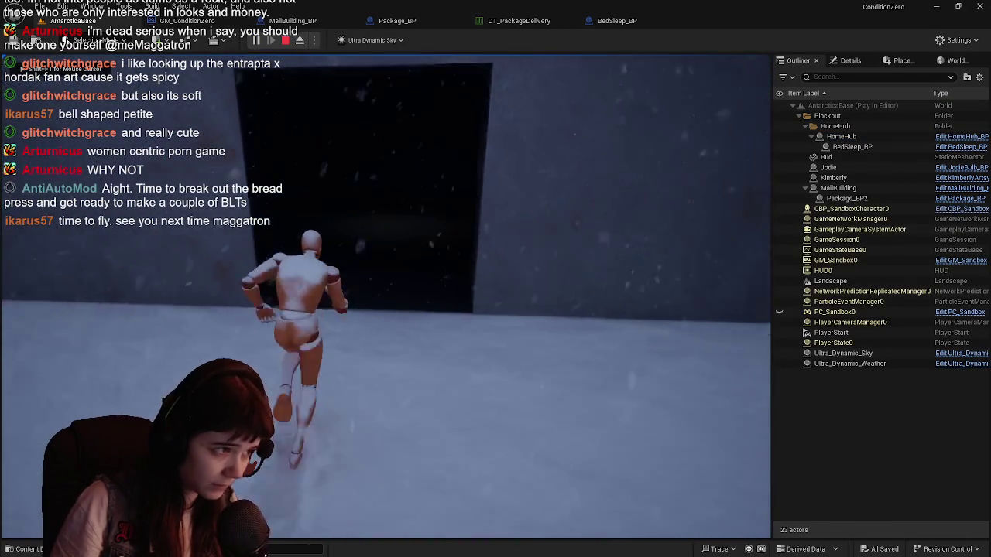
pyautogui.press('w')
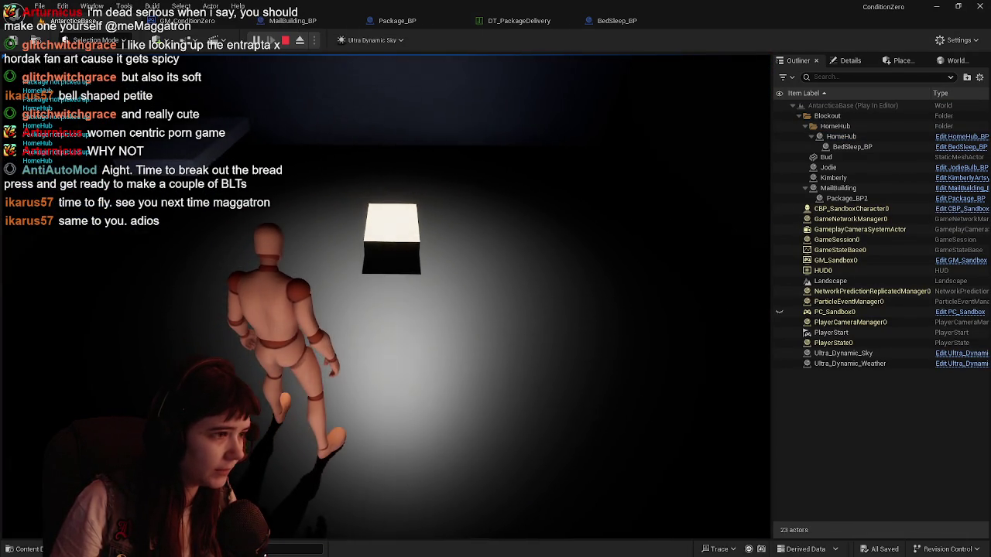
pyautogui.press('Escape')
# Focus the view on the HomeHub building and open its blueprint with Ctrl+E
pyautogui.press('f')
pyautogui.scroll(-6, 448, 366)
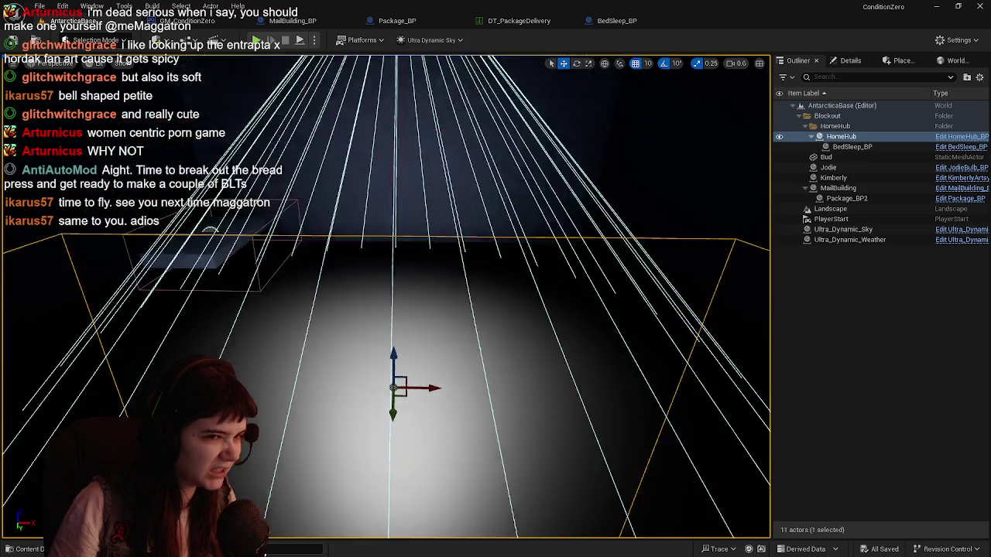
pyautogui.scroll(2, 447, 366)
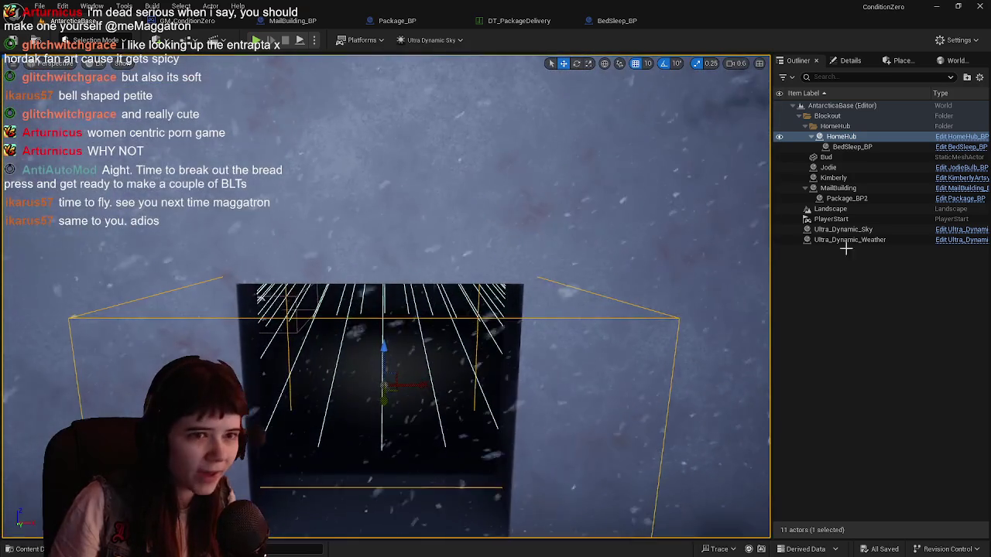
pyautogui.hotkey('ctrl', 'e')
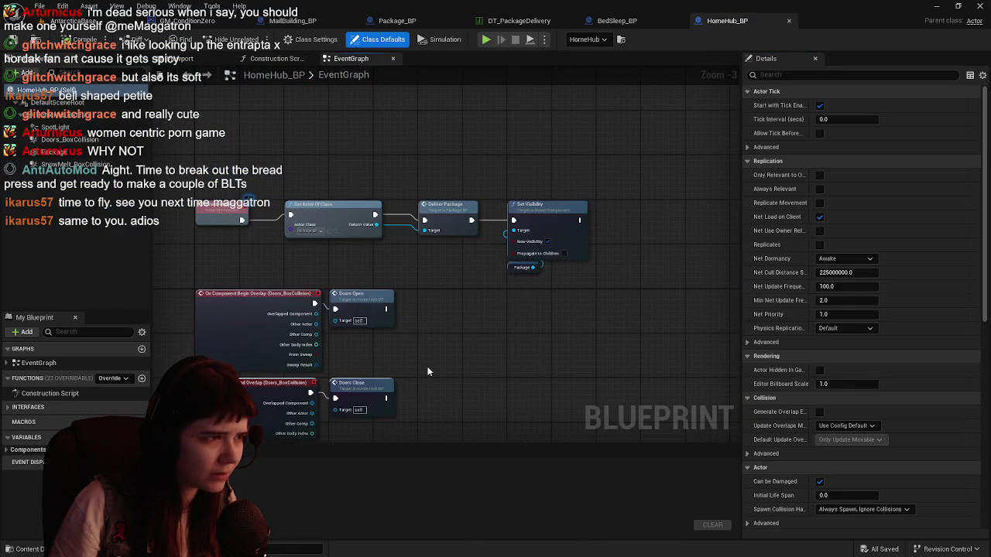
# Push Deliver Package and Set Visibility right to leave room after Get Actor Of Class
pyautogui.scroll(1, 444, 312)
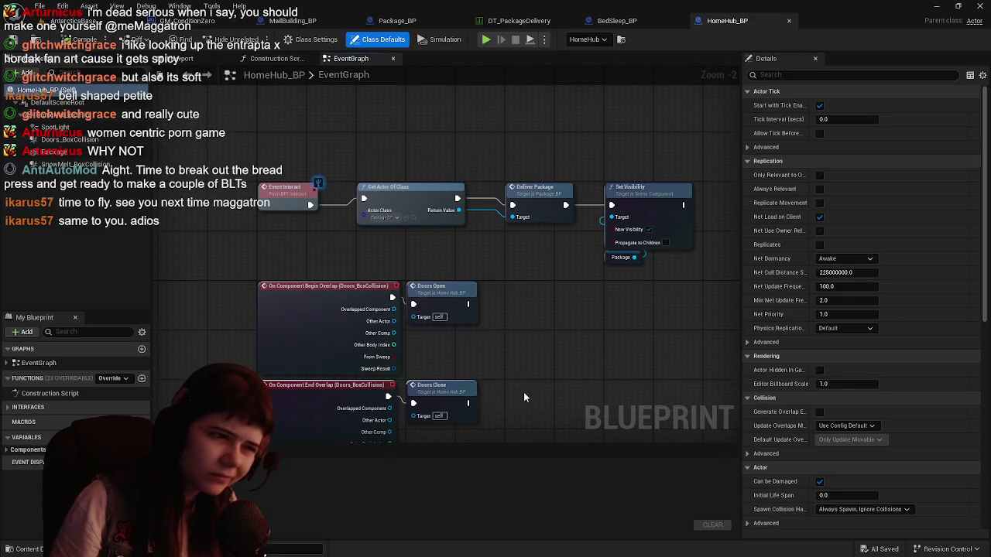
pyautogui.moveTo(523, 392)
pyautogui.mouseDown()
pyautogui.moveTo(491, 255)
pyautogui.moveTo(458, 174)
pyautogui.moveTo(457, 349)
pyautogui.moveTo(463, 334)
pyautogui.mouseUp()
pyautogui.moveTo(441, 301); pyautogui.dragTo(415, 247)
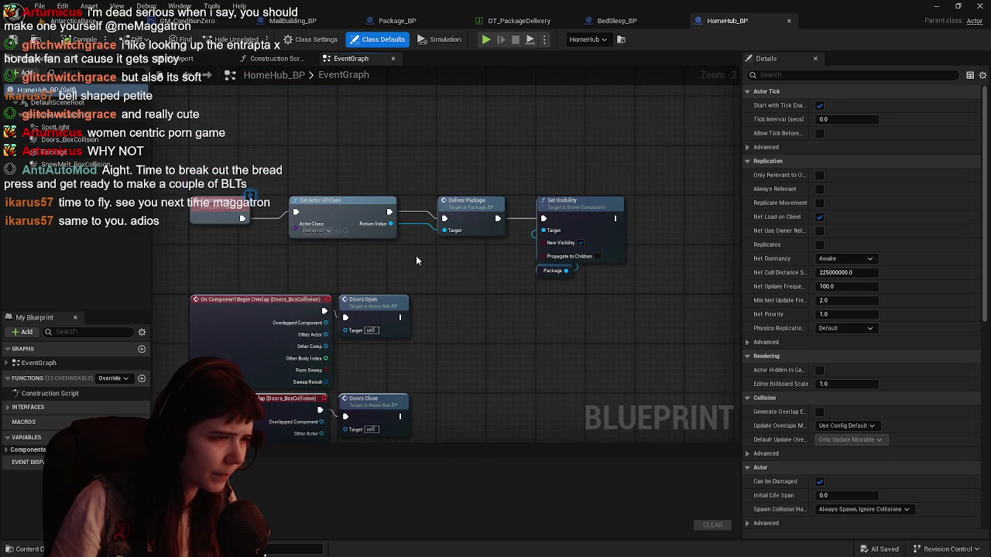
pyautogui.moveTo(476, 200); pyautogui.dragTo(510, 204)
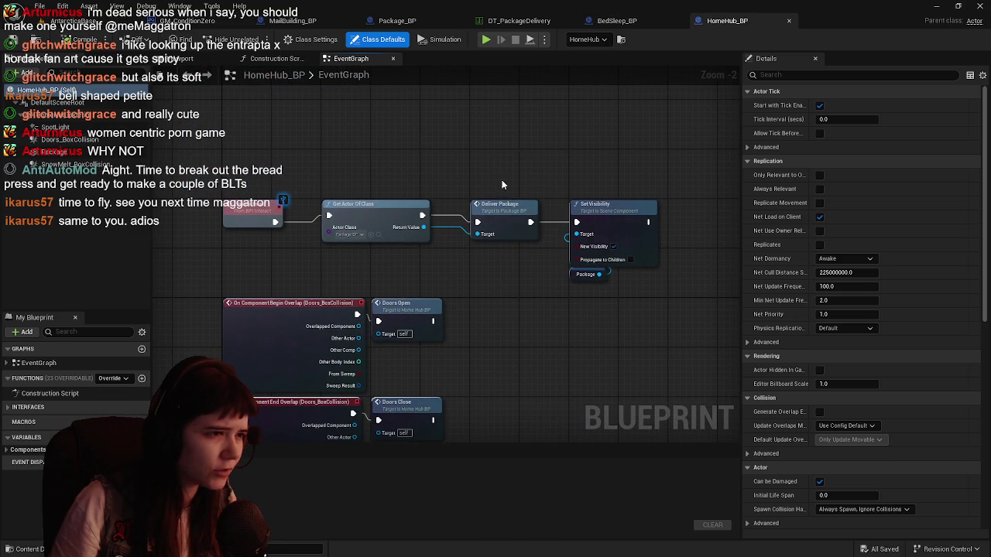
pyautogui.moveTo(505, 186)
pyautogui.mouseDown()
pyautogui.moveTo(445, 186)
pyautogui.moveTo(513, 221)
pyautogui.moveTo(467, 222)
pyautogui.mouseUp()
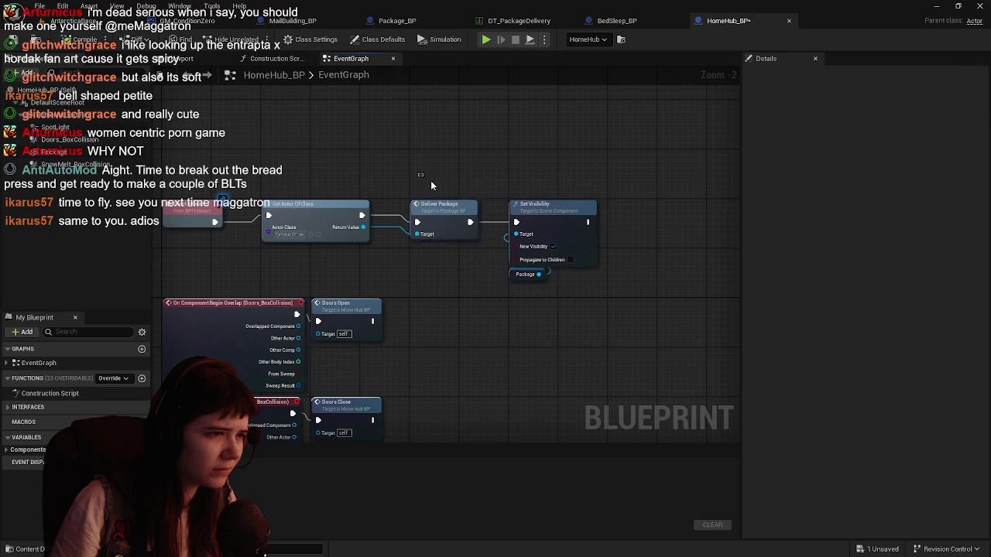
pyautogui.moveTo(432, 185); pyautogui.dragTo(527, 232)
pyautogui.moveTo(439, 209); pyautogui.dragTo(637, 209)
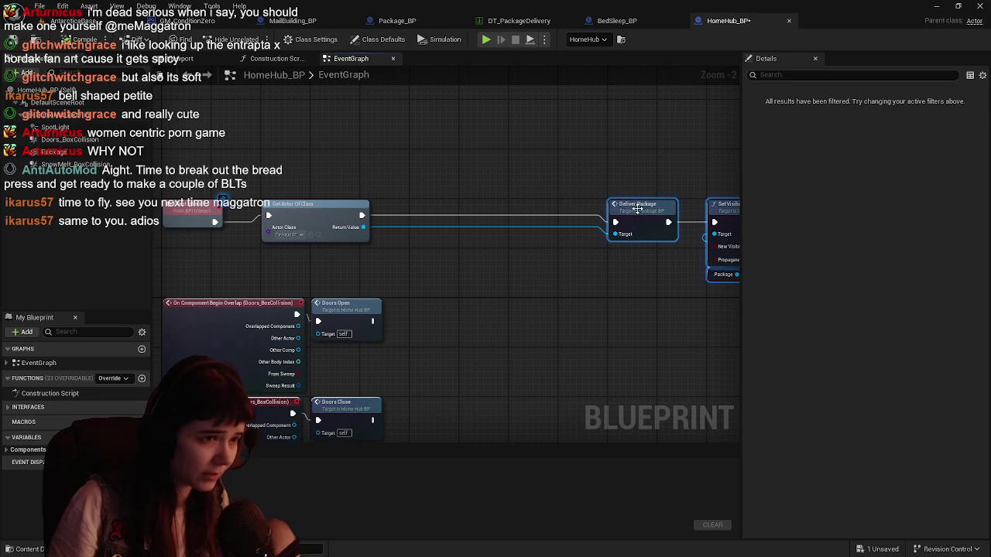
pyautogui.moveTo(363, 227); pyautogui.dragTo(407, 263)
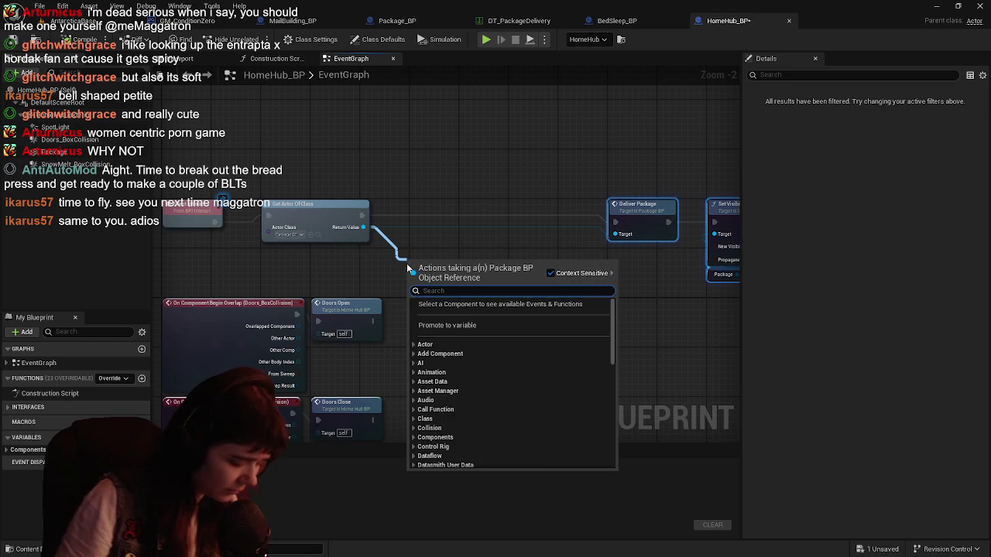
# Insert a Branch before Deliver Package, conditioned on a Get Holding Package node
pyautogui.write('get holding')
pyautogui.press('Return')
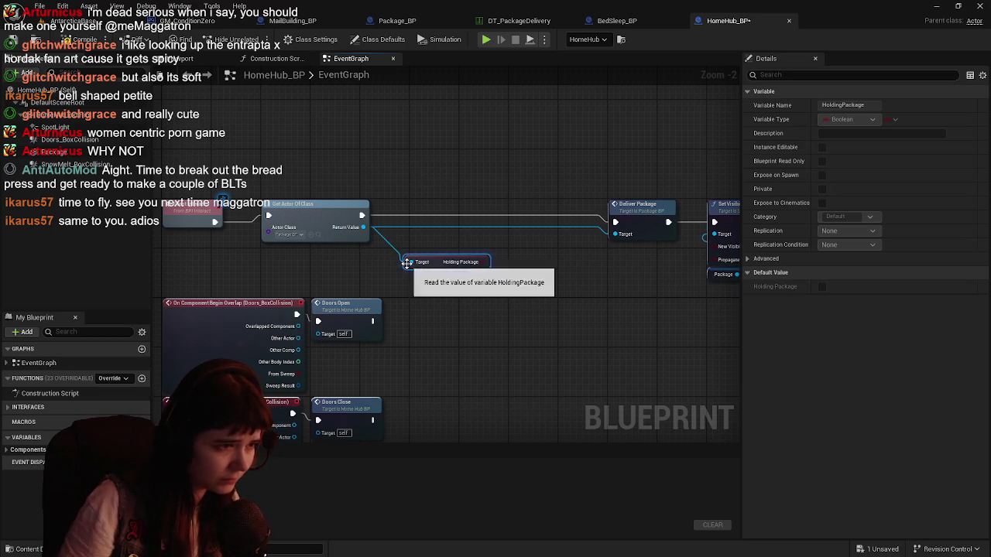
pyautogui.moveTo(388, 267); pyautogui.dragTo(346, 266)
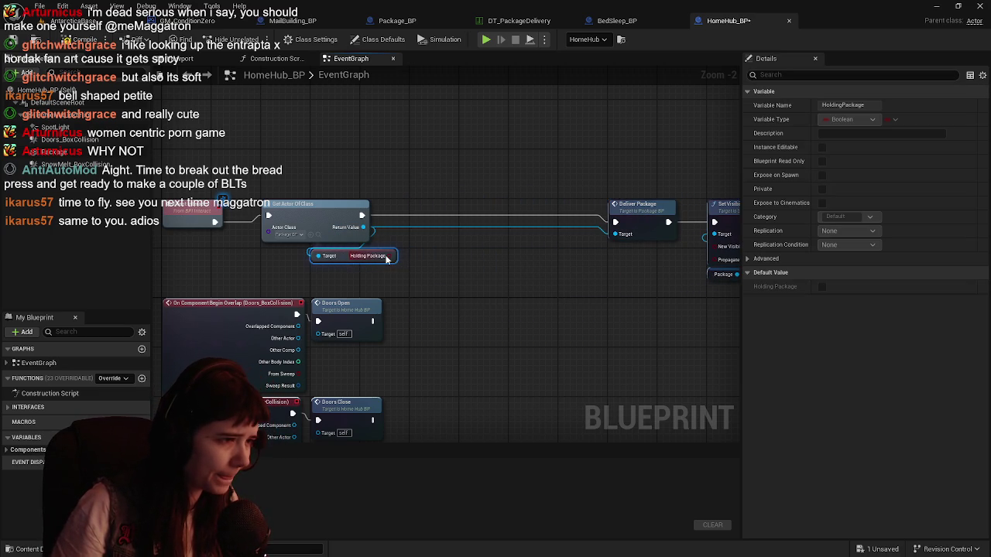
pyautogui.click(425, 249)
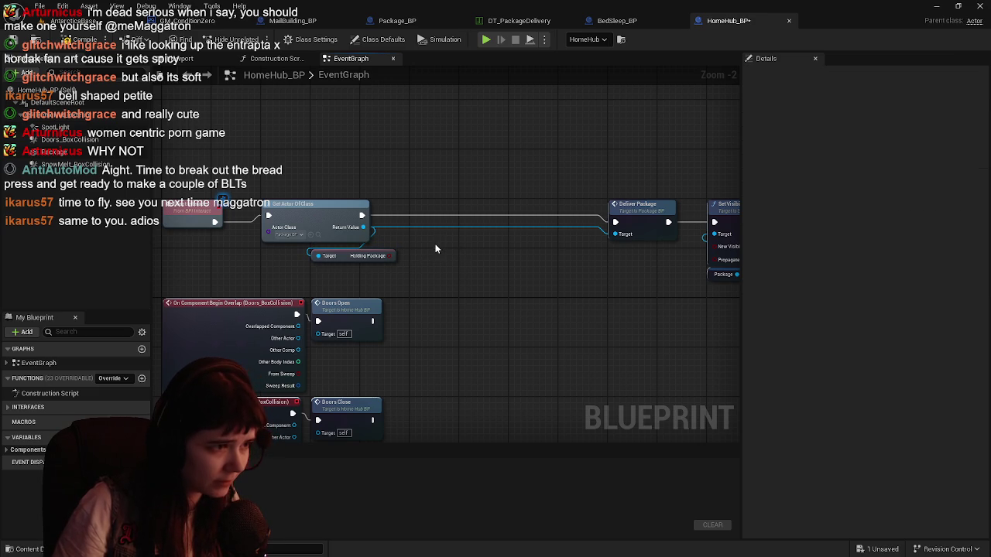
pyautogui.click(435, 243)
pyautogui.moveTo(465, 255)
pyautogui.mouseDown()
pyautogui.moveTo(465, 216)
pyautogui.moveTo(437, 216)
pyautogui.mouseUp()
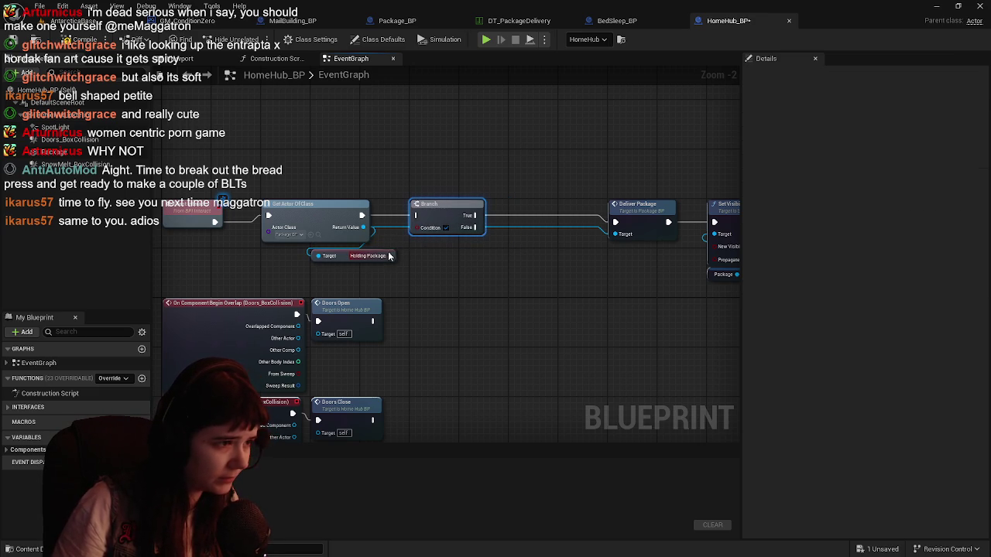
pyautogui.moveTo(392, 256)
pyautogui.mouseDown()
pyautogui.moveTo(417, 228)
pyautogui.moveTo(444, 219)
pyautogui.moveTo(617, 225)
pyautogui.mouseUp()
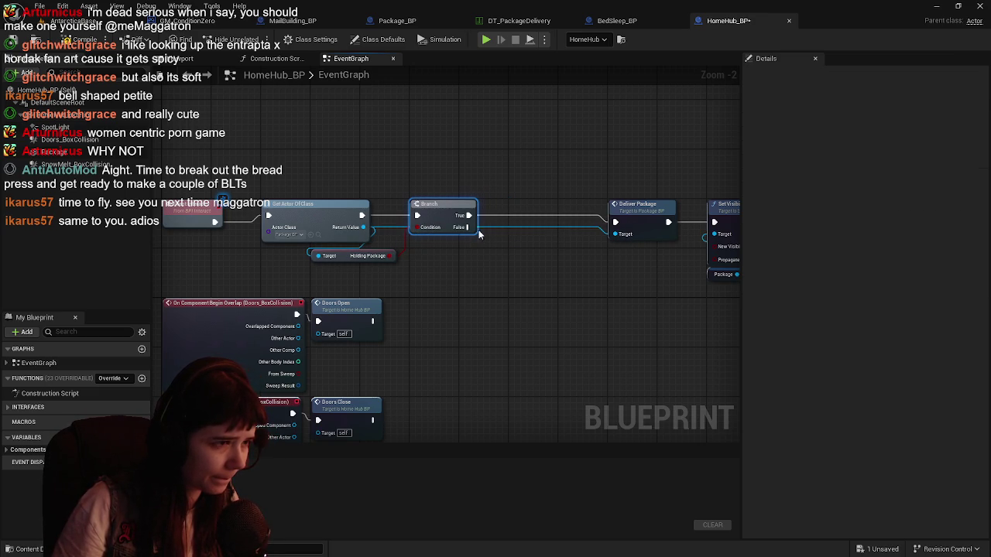
# Print 'Not holding package to deliver.' on the Branch's False output and compile
pyautogui.moveTo(468, 227)
pyautogui.mouseDown()
pyautogui.moveTo(549, 289)
pyautogui.moveTo(580, 285)
pyautogui.moveTo(587, 265)
pyautogui.mouseUp()
pyautogui.write('print')
pyautogui.press('Return')
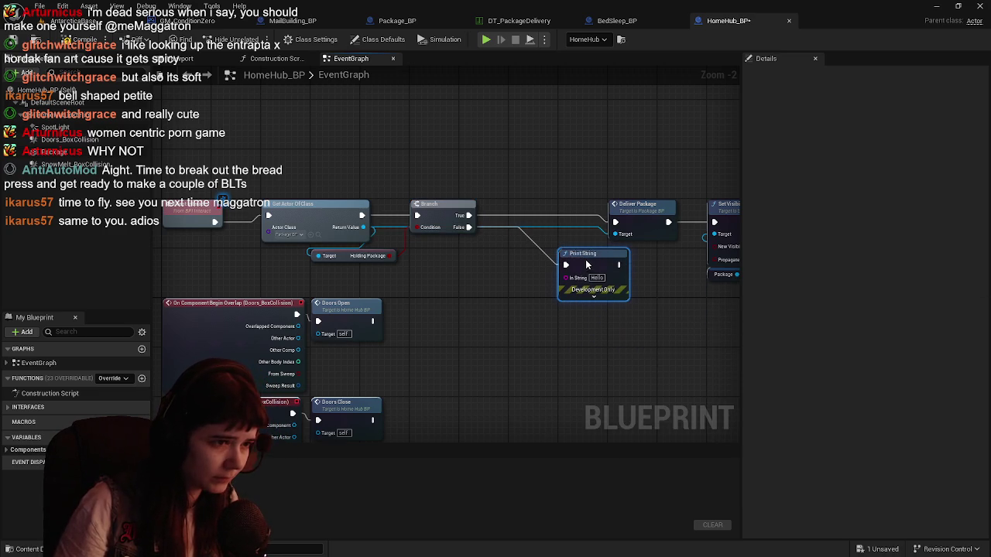
pyautogui.write('Not h')
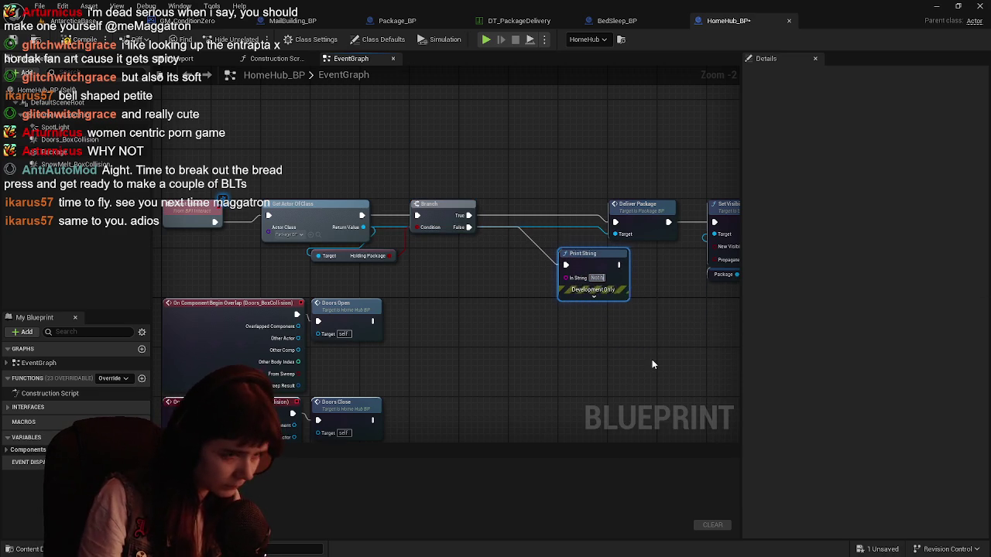
pyautogui.write('olding package t')
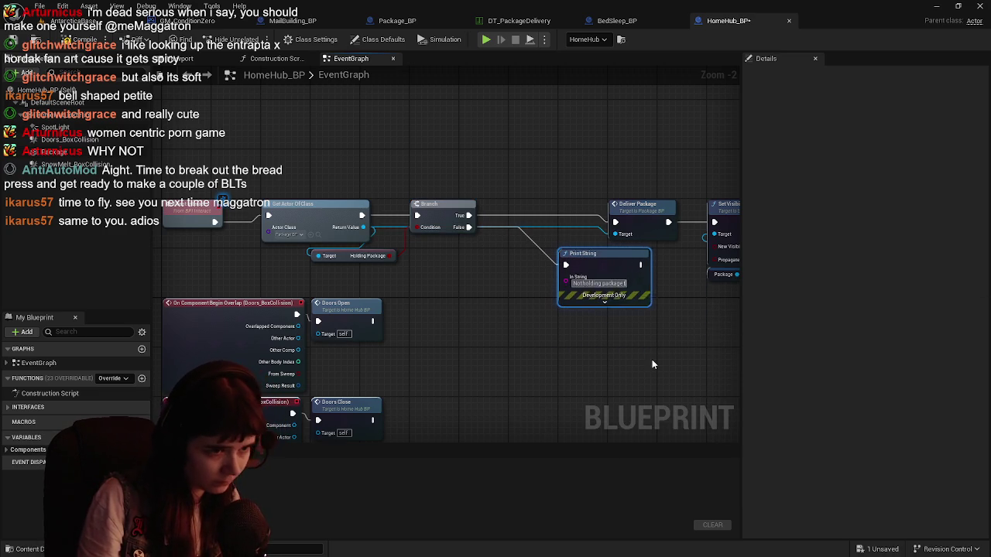
pyautogui.write('o deliver.')
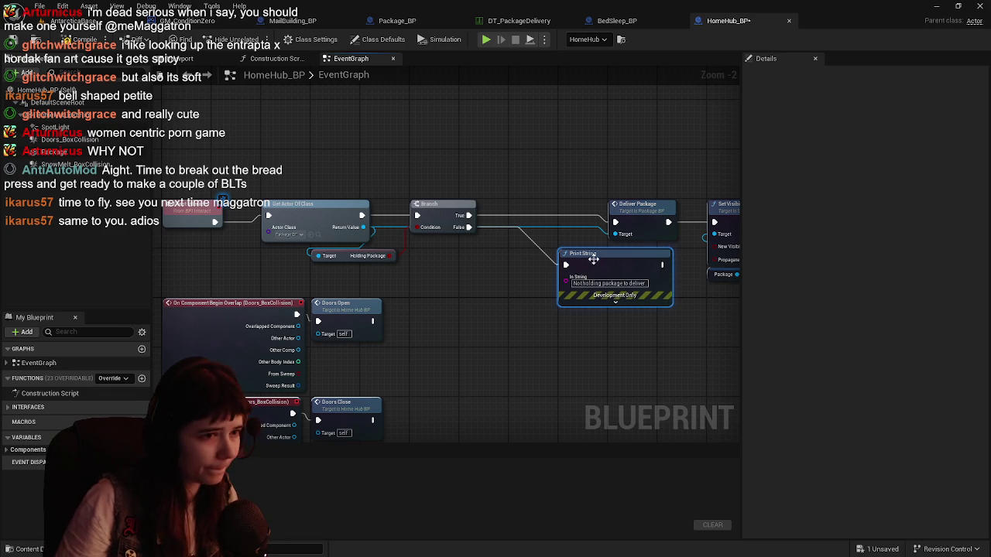
pyautogui.press('F7')
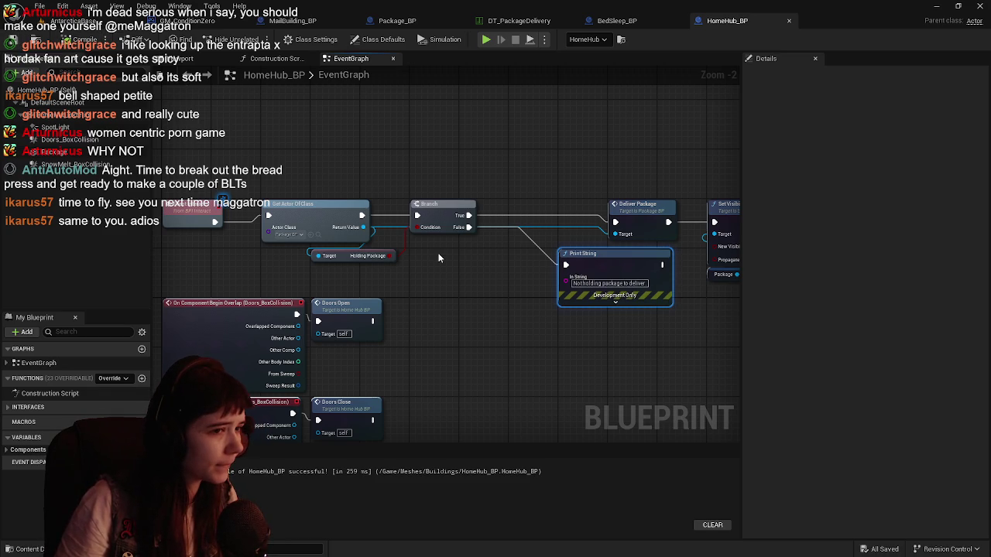
# Playtest AntarcticaBase again, walking the character up the stairwell toward the surface
pyautogui.hotkey('alt', 'p')
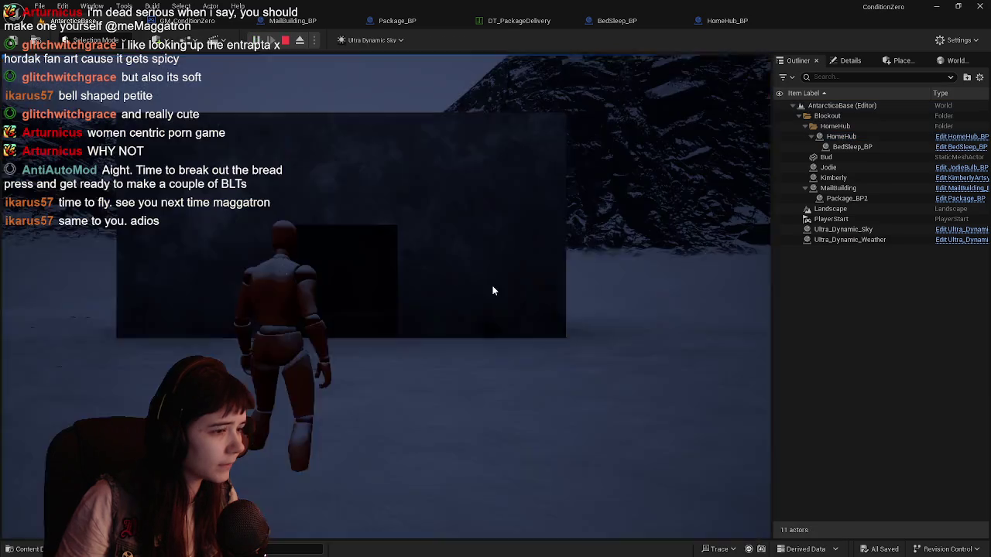
pyautogui.press('w')
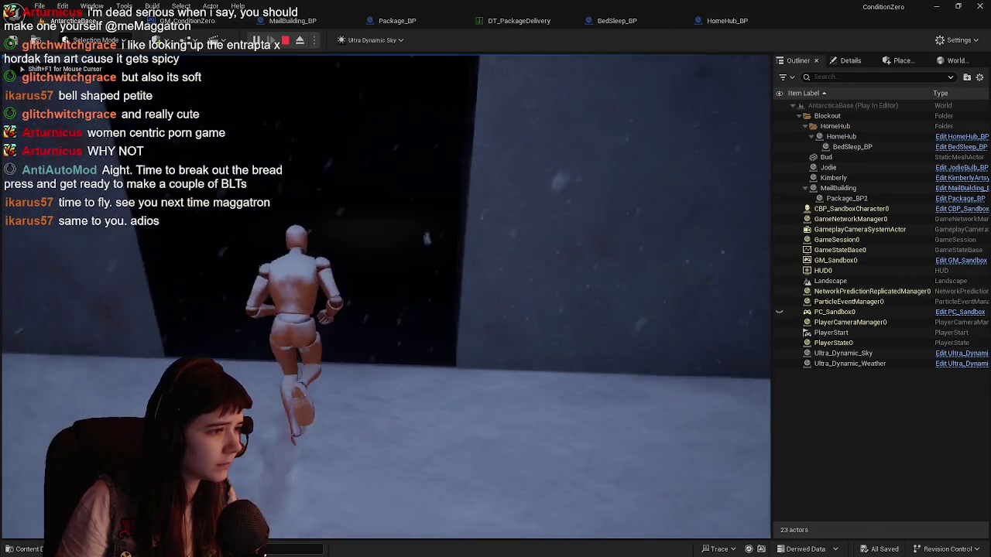
pyautogui.press('a')
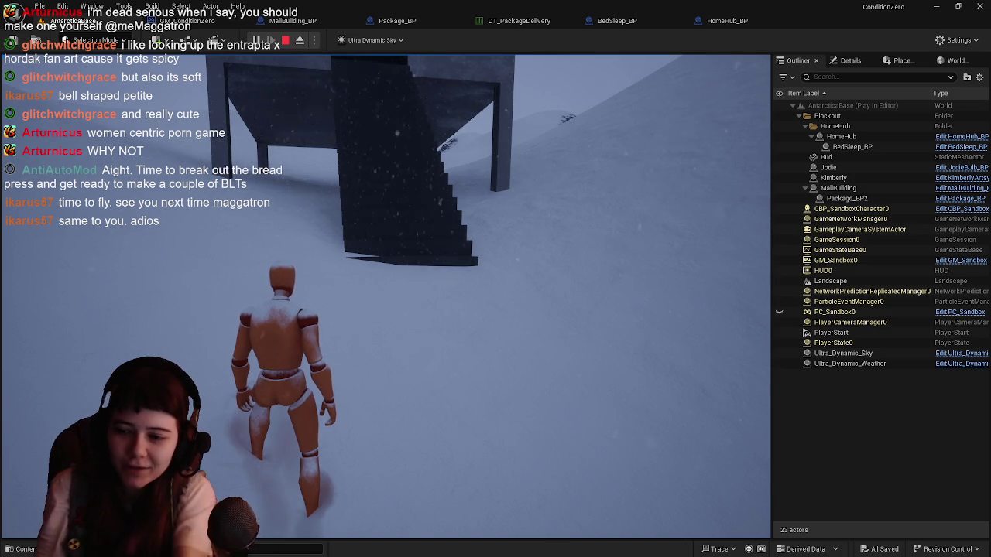
pyautogui.click(703, 354)
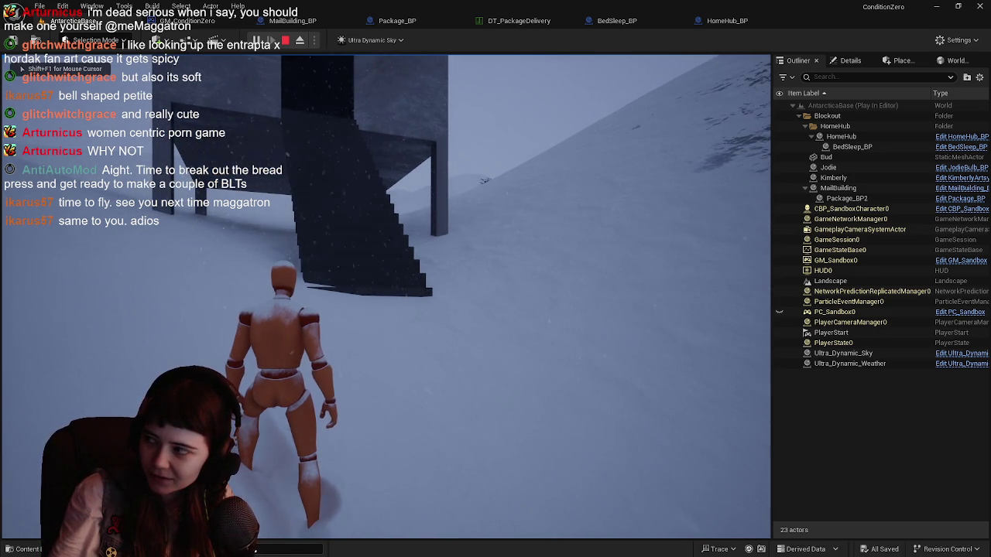
# Run the character up the stairwell and across the snowfield, jumping once along the way
pyautogui.press('w')
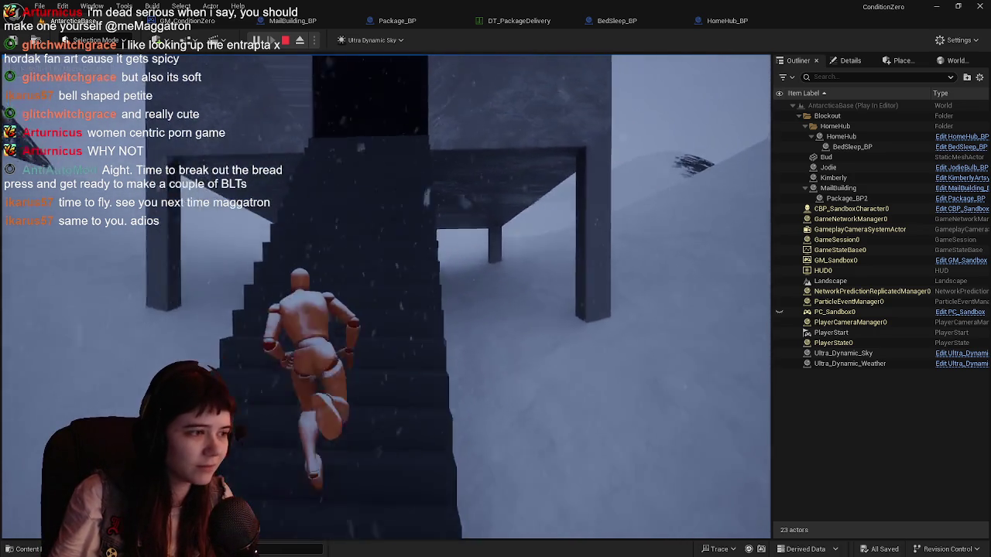
pyautogui.press('w')
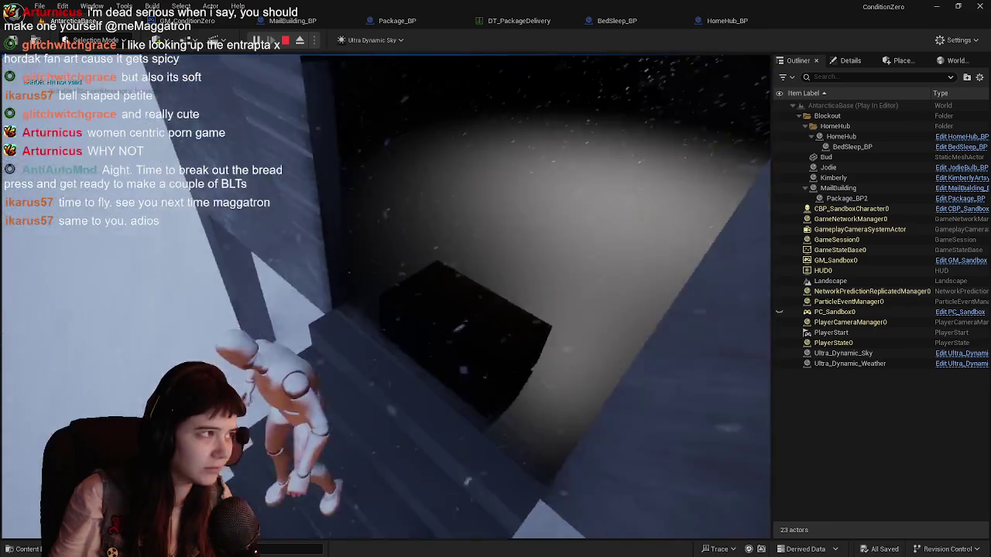
pyautogui.press('w')
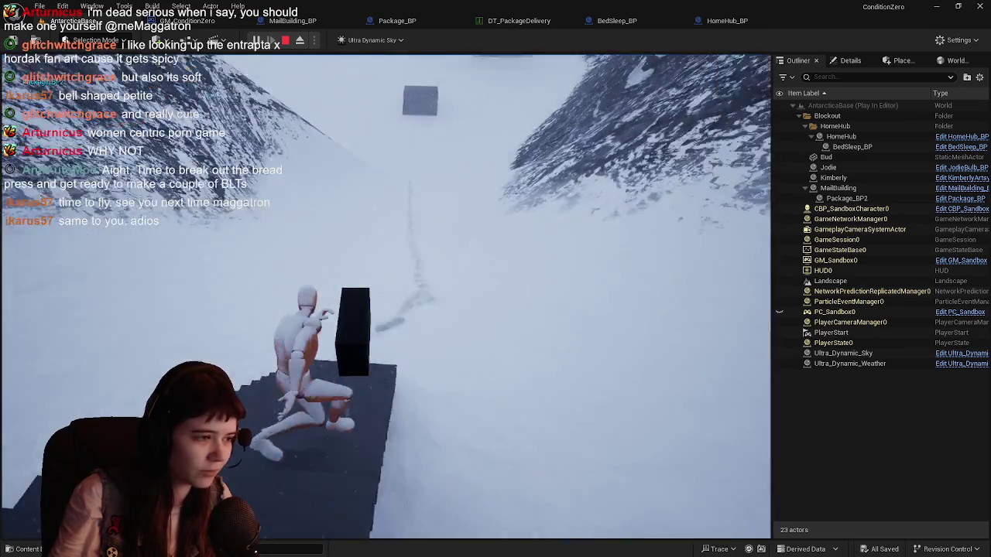
pyautogui.press('w')
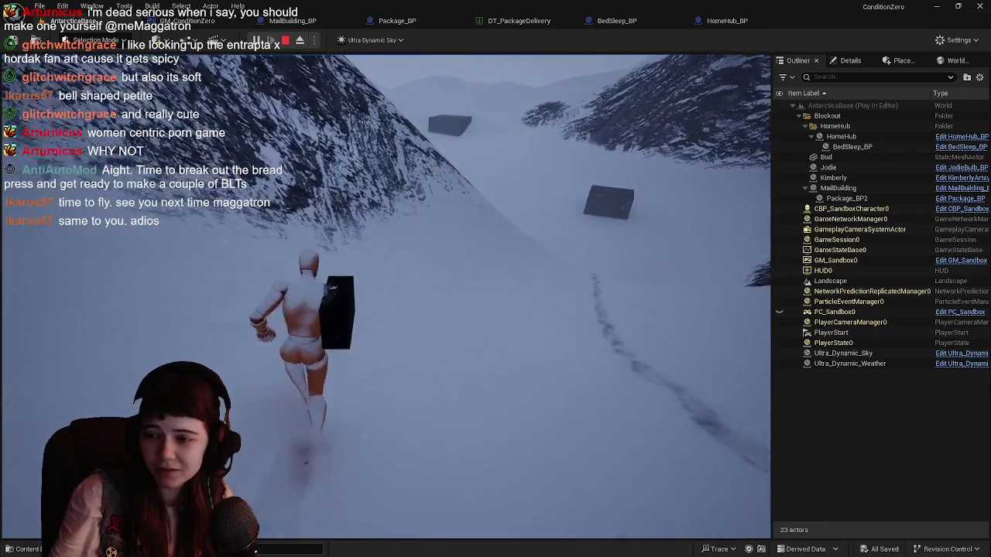
pyautogui.press('w')
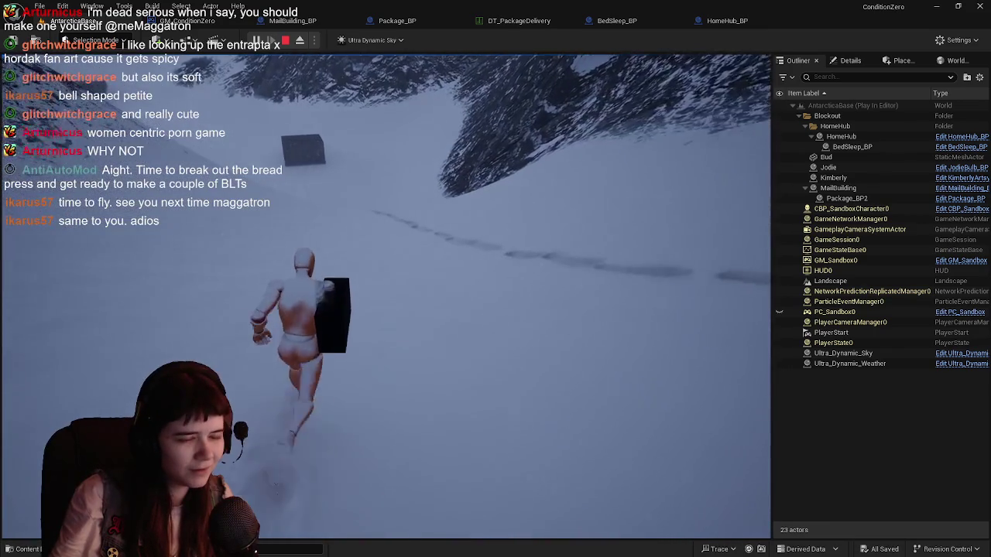
pyautogui.press('w')
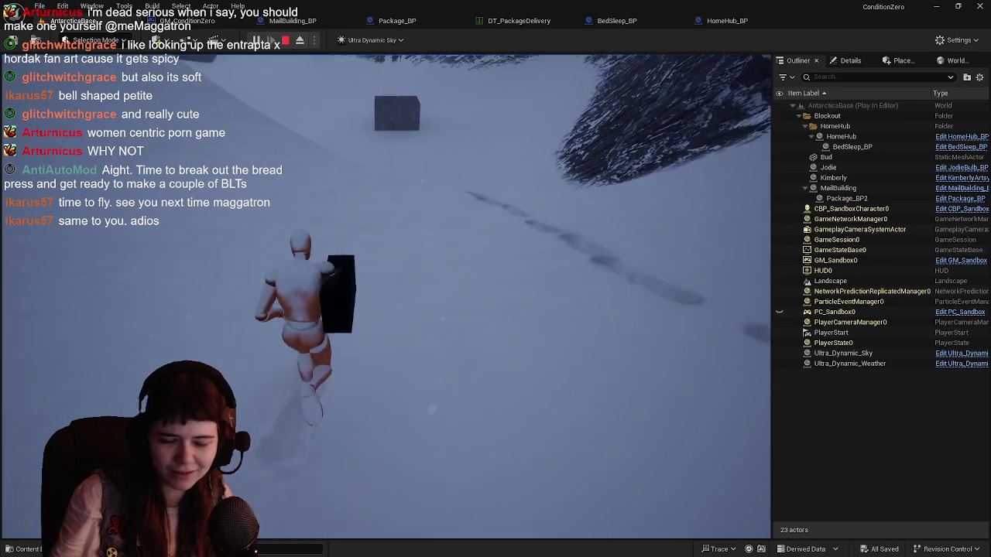
pyautogui.press('w')
pyautogui.press('space')
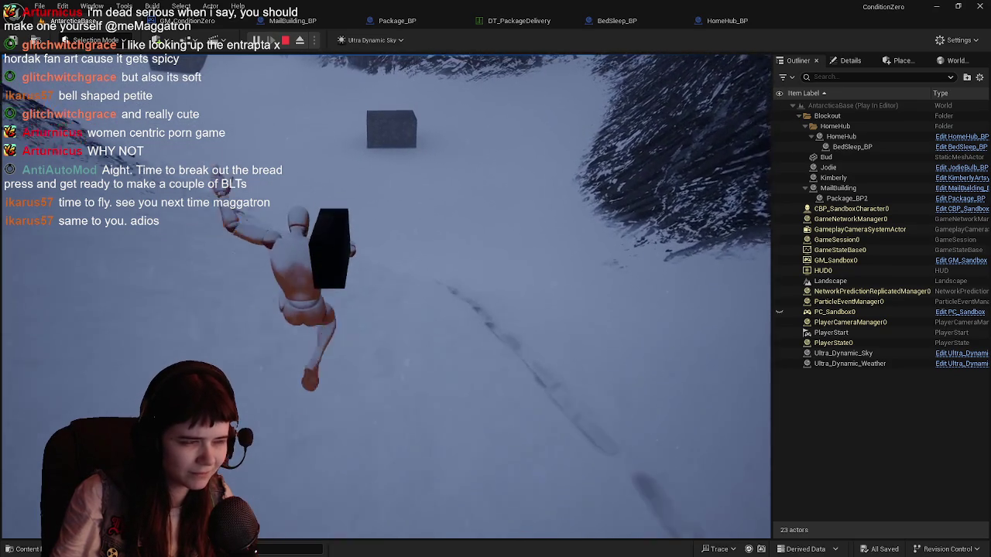
pyautogui.press('w')
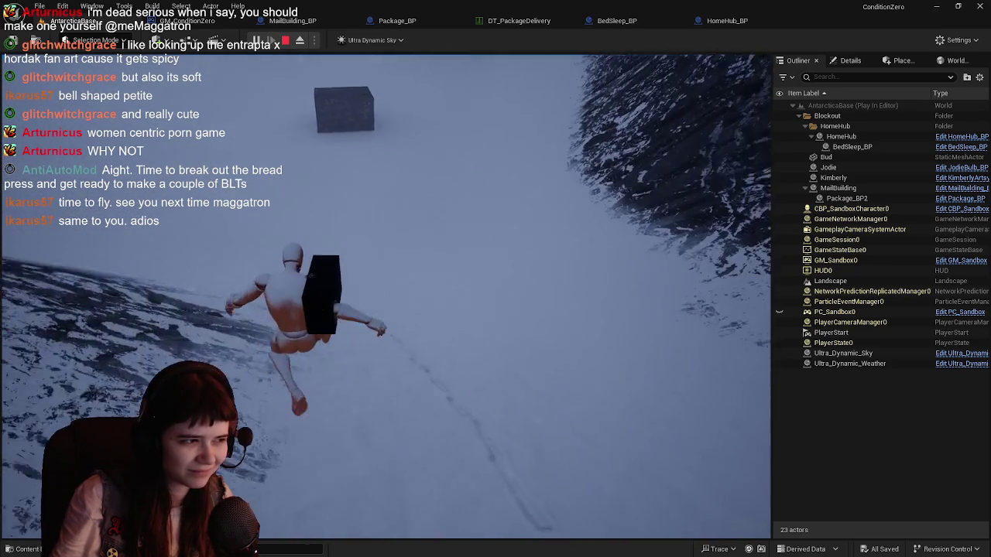
pyautogui.press('w')
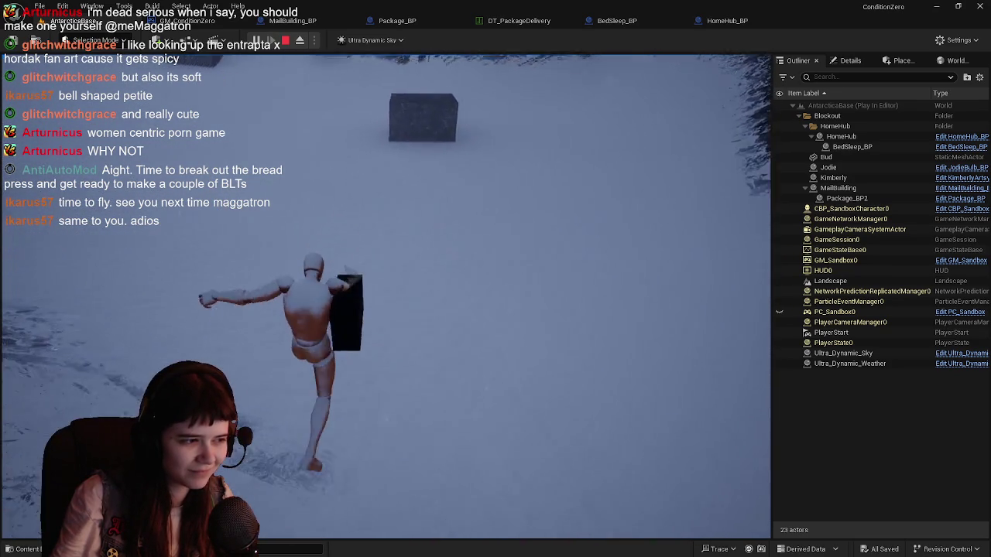
pyautogui.press('w')
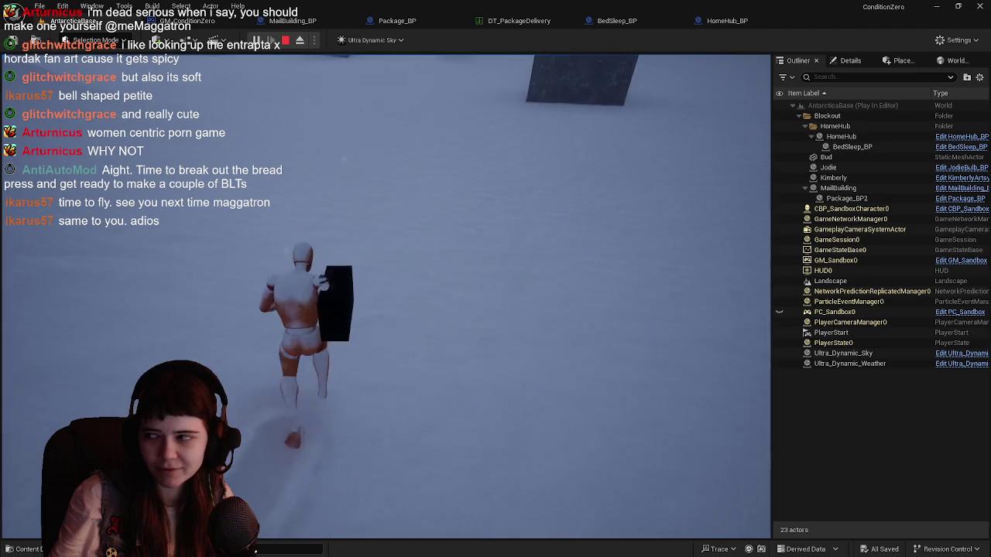
pyautogui.press('w')
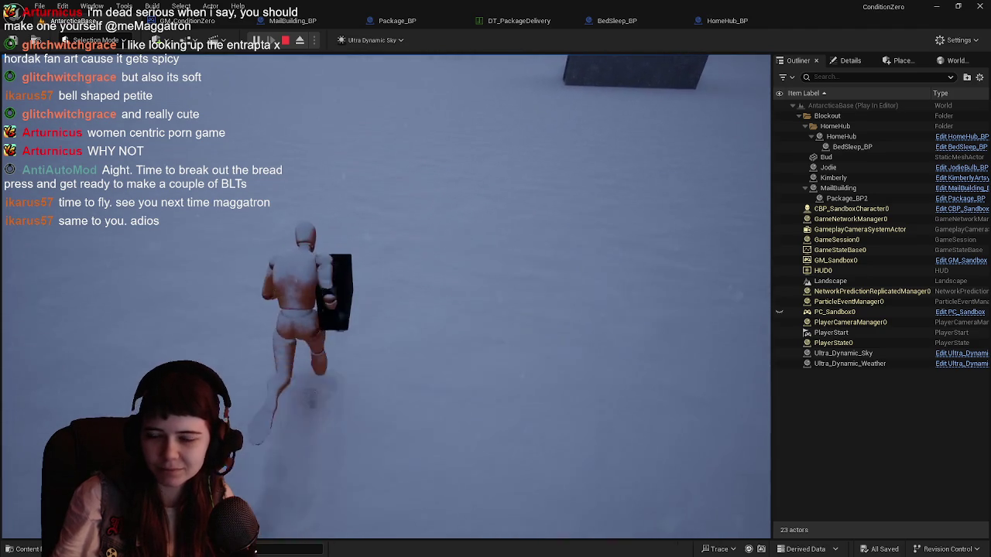
# Run through the dark building's doorway up to the lit package box, then end the playtest
pyautogui.press('w')
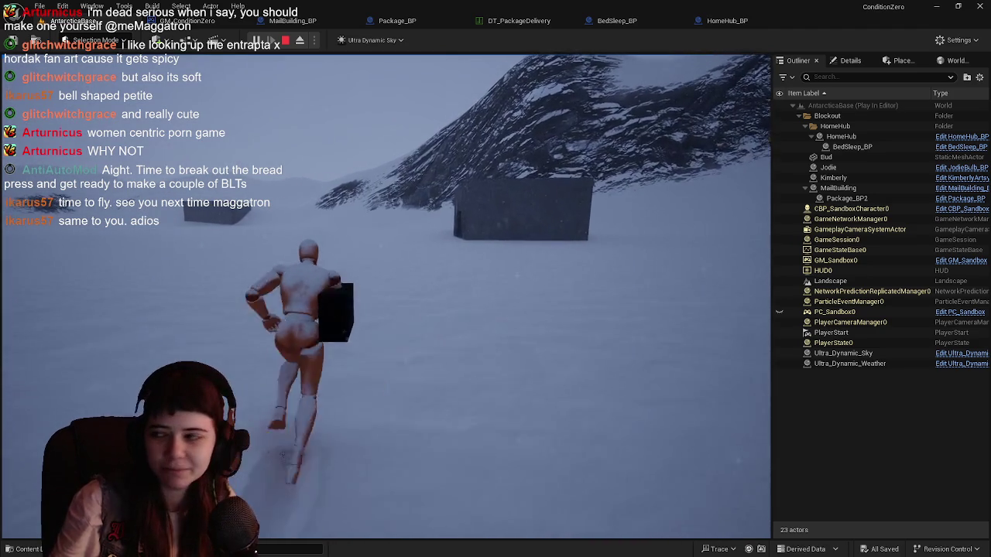
pyautogui.press('w')
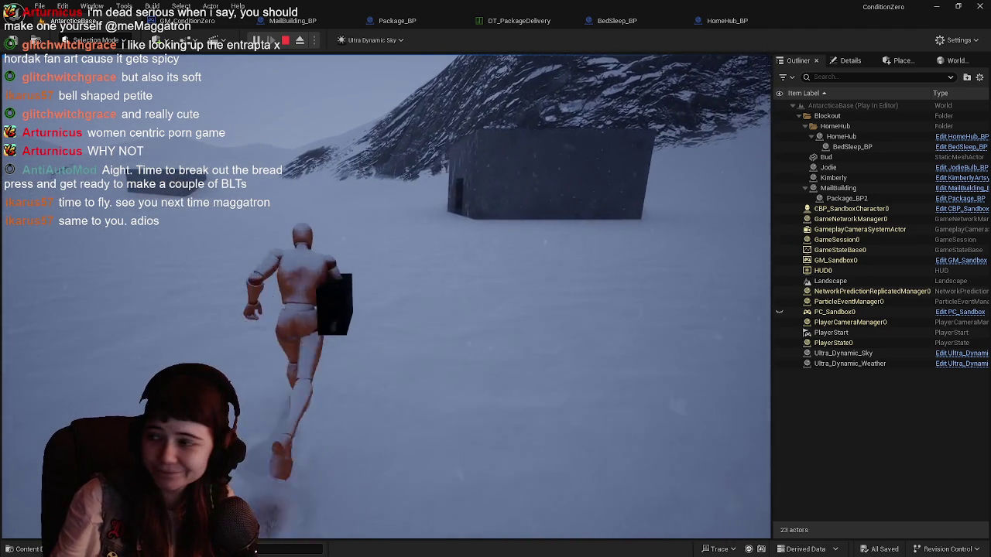
pyautogui.press('w')
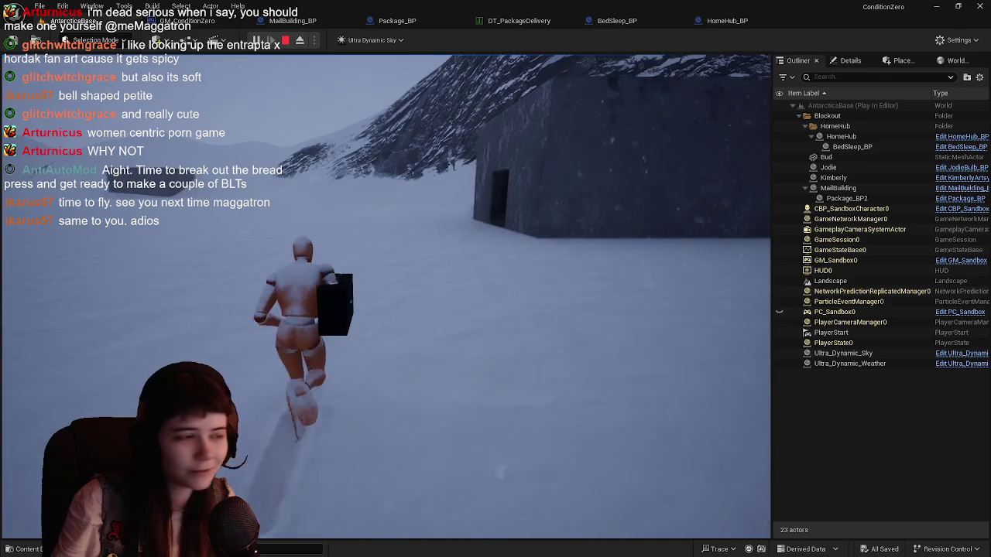
pyautogui.press('w')
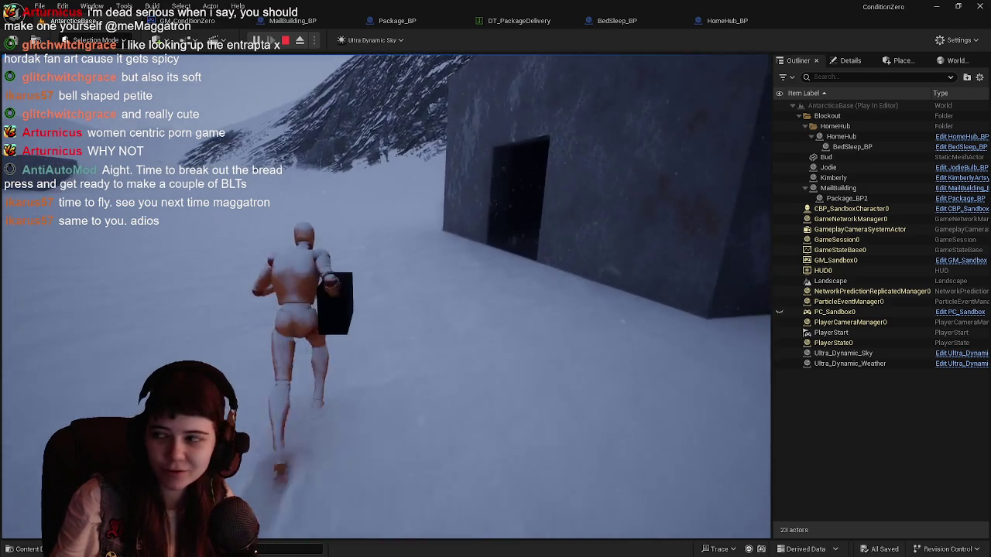
pyautogui.press('w')
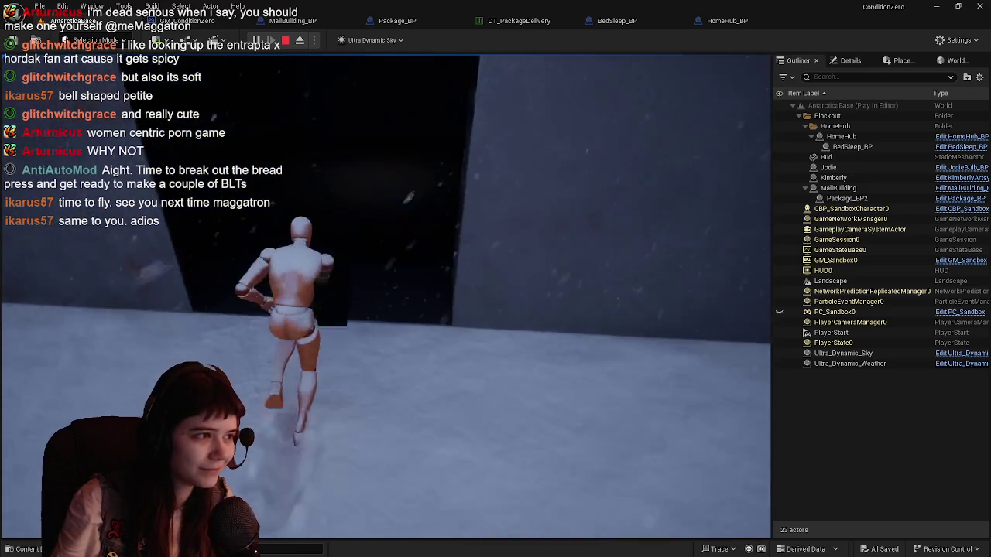
pyautogui.press('w')
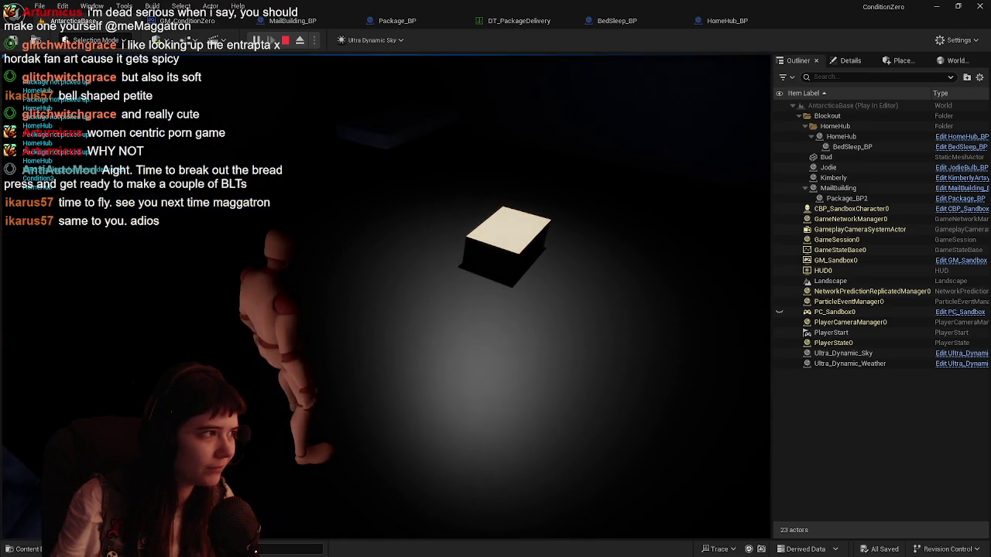
pyautogui.press('Escape')
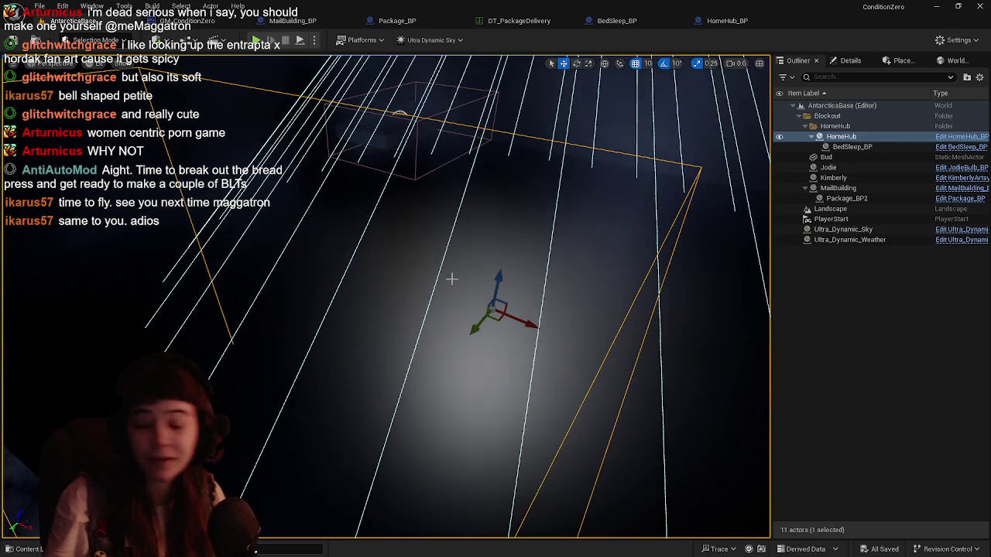
# Focus the viewport on the HomeHub box, then bring up the GM_ConditionZero event graph
pyautogui.scroll(-10, 547, 273)
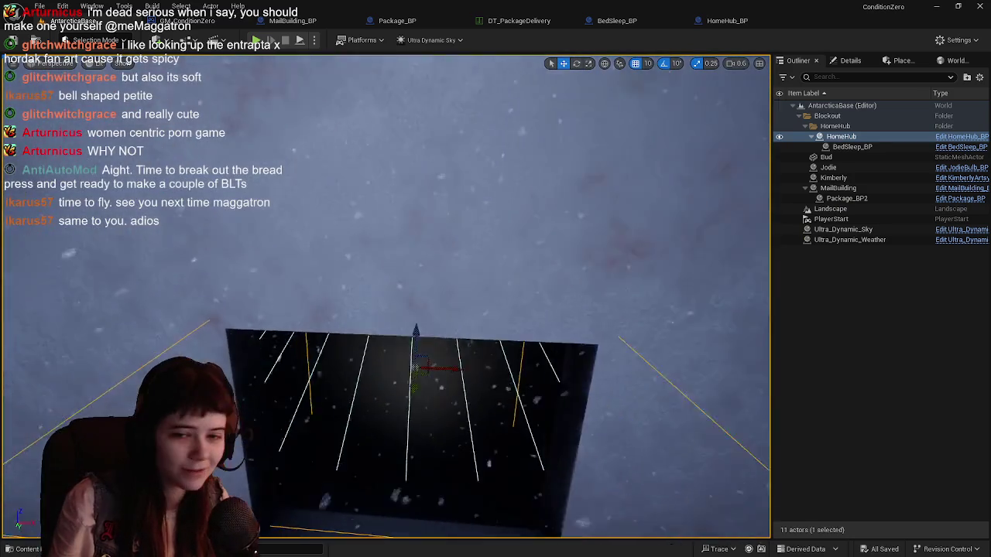
pyautogui.scroll(10, 387, 294)
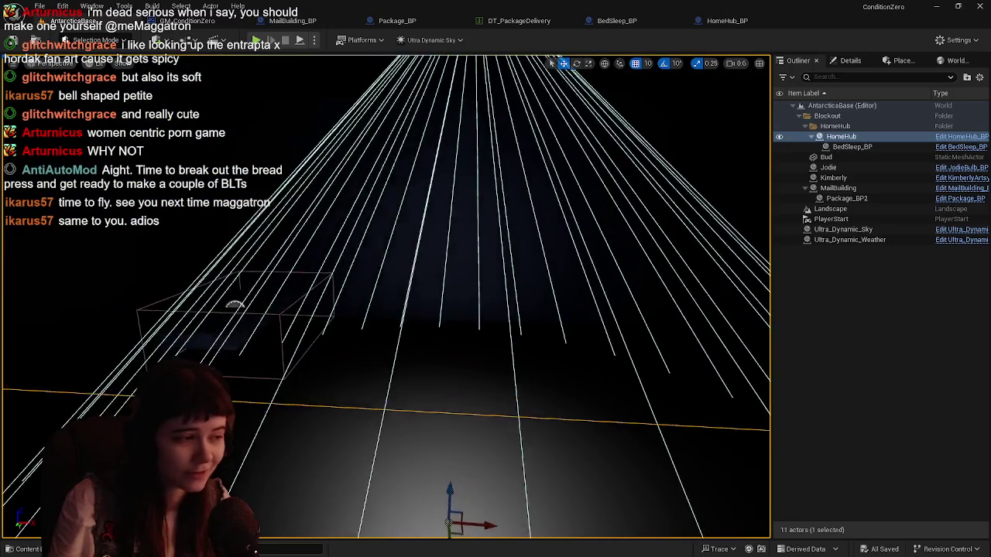
pyautogui.press('f')
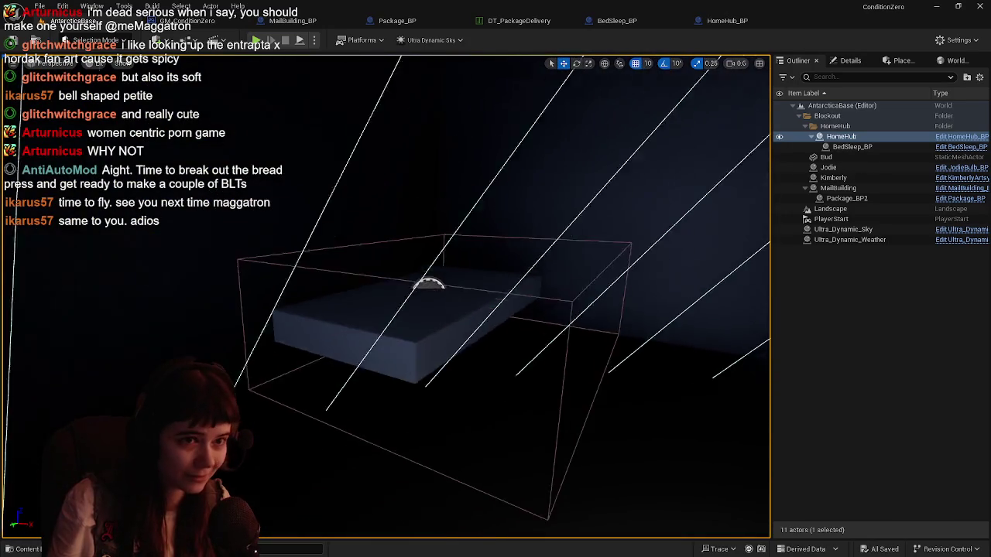
pyautogui.hotkey('ctrl', 'space')
pyautogui.hotkey('ctrl', 'space')
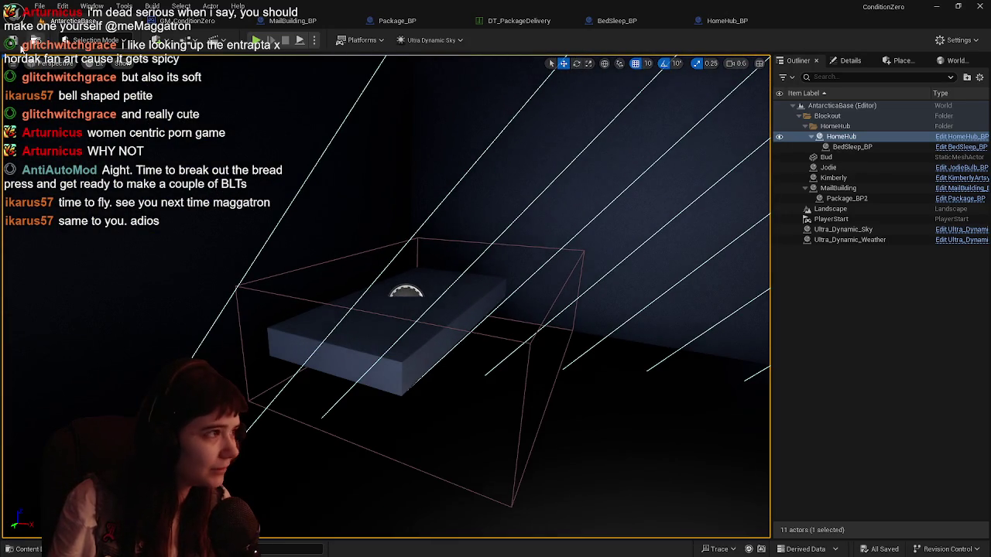
pyautogui.click(186, 21)
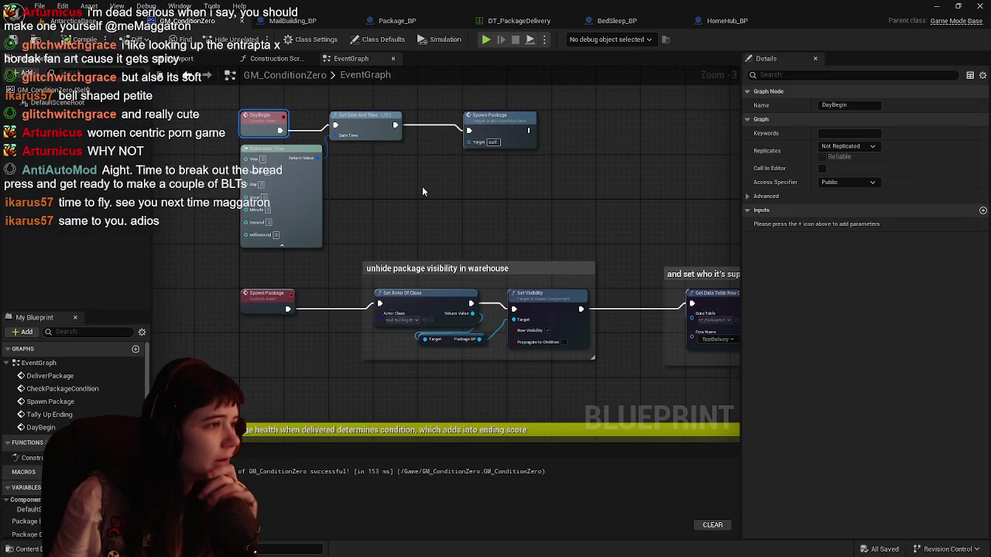
# Wrap the DayBegin node chain in a comment, narrowed to leave out Spawn Package
pyautogui.moveTo(422, 191)
pyautogui.mouseDown()
pyautogui.moveTo(458, 251)
pyautogui.moveTo(429, 200)
pyautogui.moveTo(448, 261)
pyautogui.mouseUp()
pyautogui.moveTo(264, 170); pyautogui.dragTo(584, 302)
pyautogui.press('c')
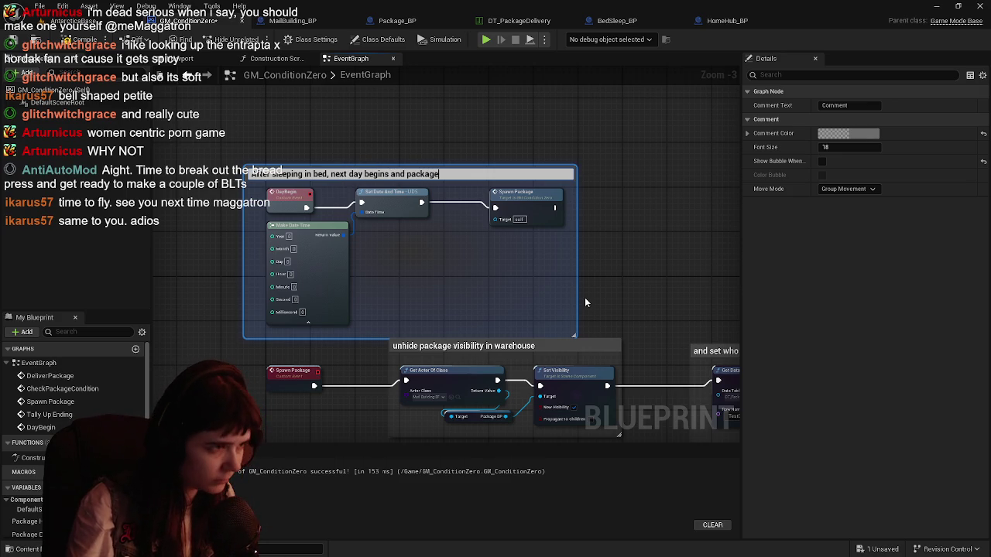
pyautogui.press('Return')
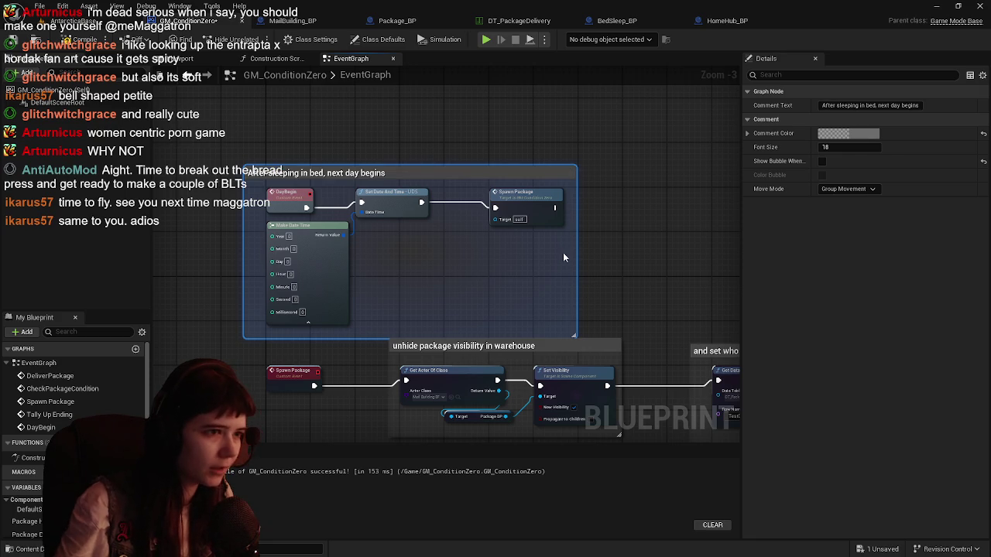
pyautogui.moveTo(578, 256); pyautogui.dragTo(440, 251)
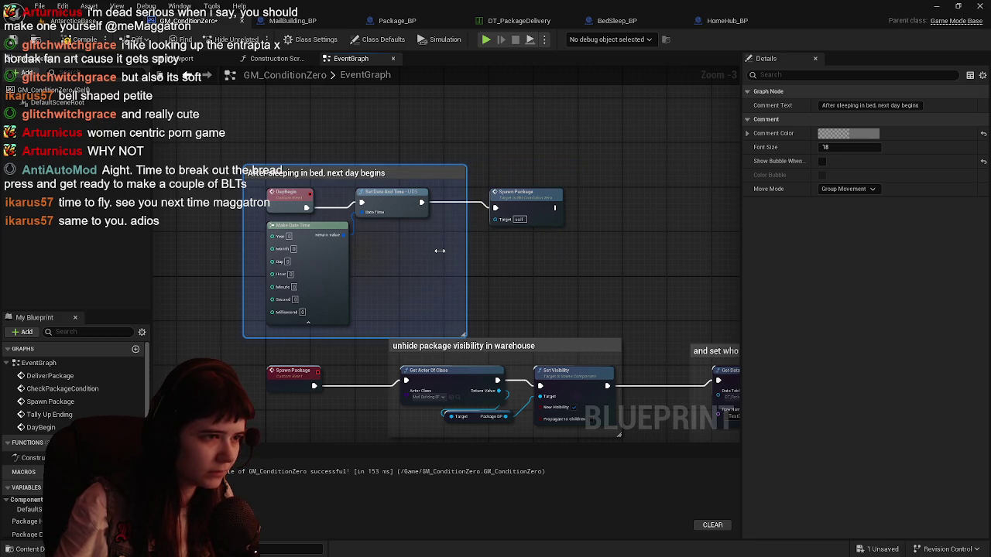
# Comment the Spawn Package node 'package to be delivered spawns in the Mail Building' and widen it
pyautogui.moveTo(477, 180); pyautogui.dragTo(577, 245)
pyautogui.write('c')
pyautogui.write('p')
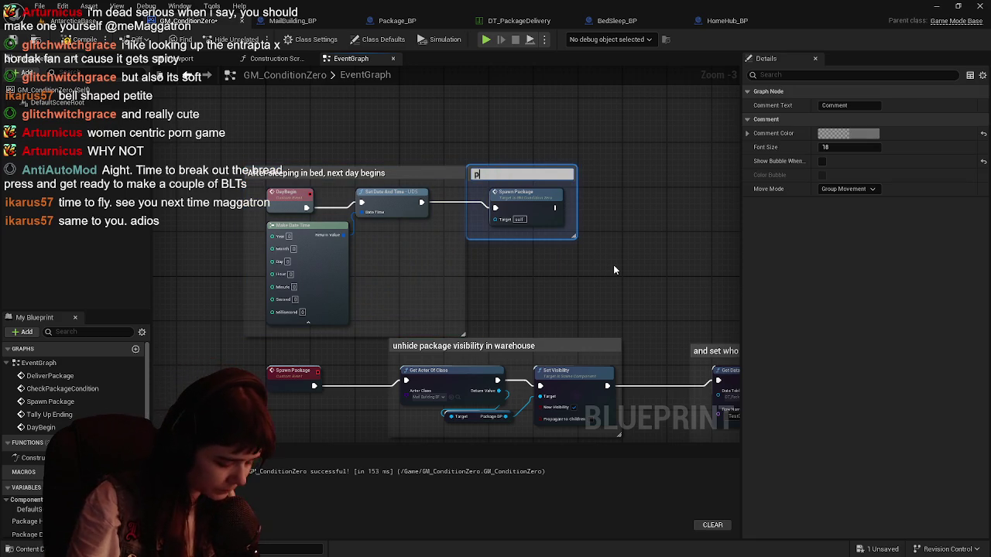
pyautogui.write('ackage to be de')
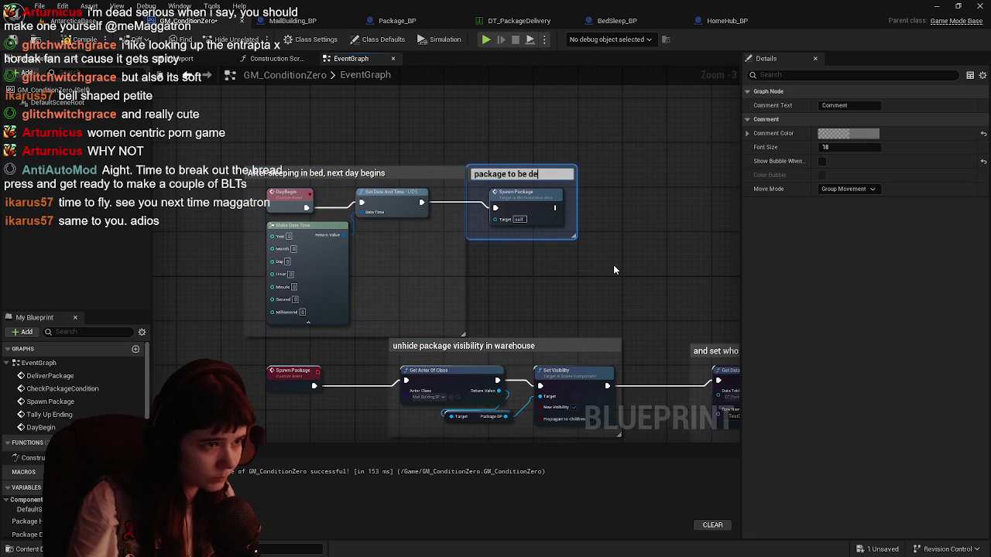
pyautogui.write('livered spawns')
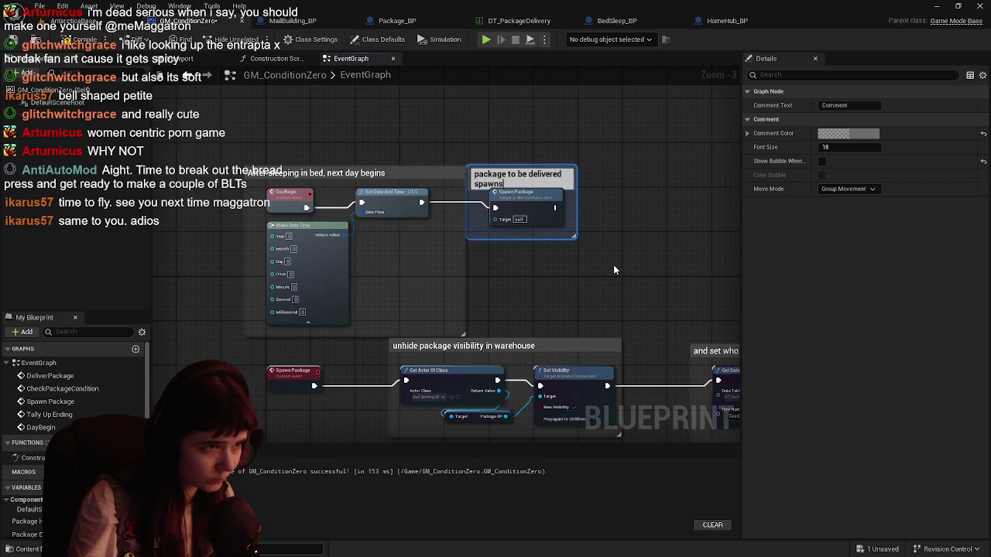
pyautogui.write(' in the Ma')
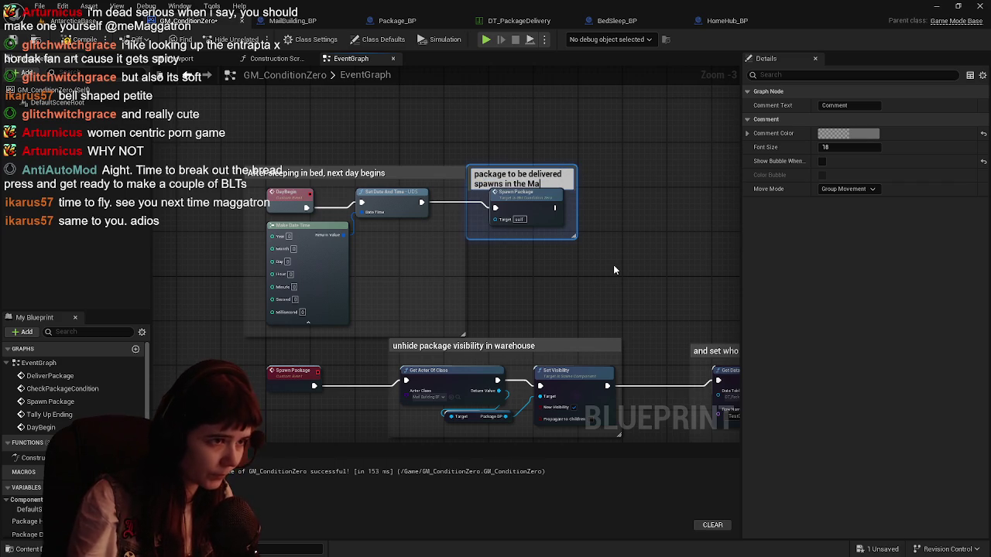
pyautogui.write('il Building')
pyautogui.press('Return')
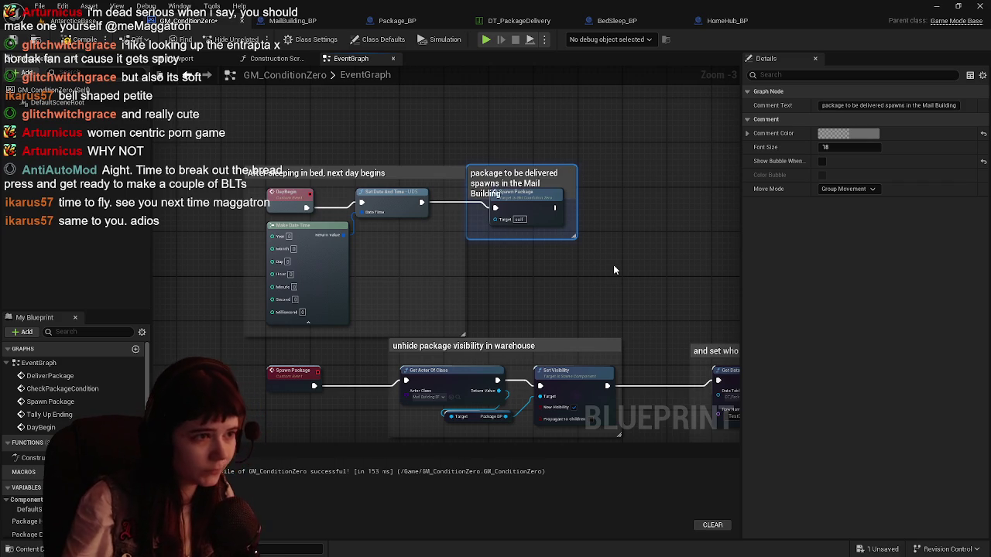
pyautogui.moveTo(576, 210); pyautogui.dragTo(706, 214)
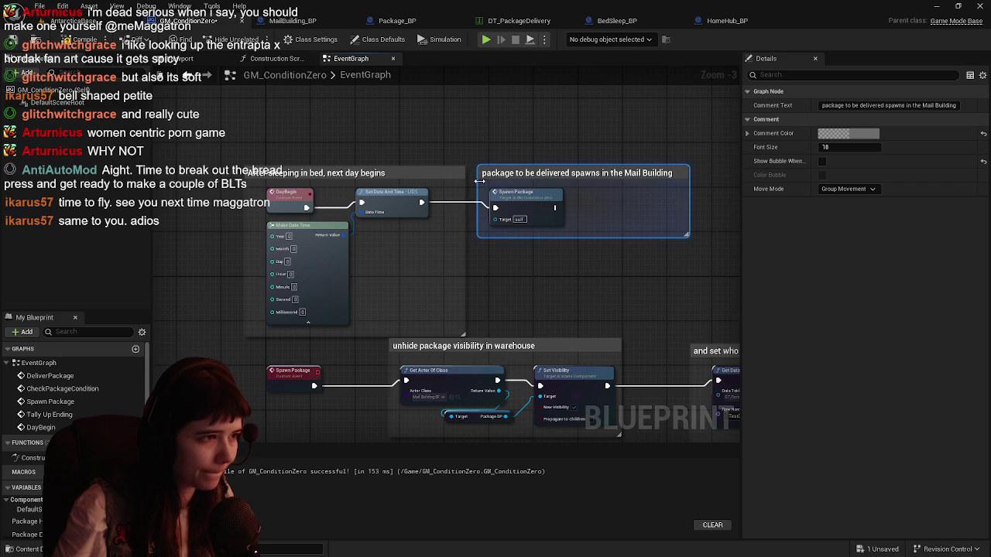
# Pan and zoom out to reveal the lower nodes, and select the two top comment boxes
pyautogui.moveTo(482, 178); pyautogui.dragTo(499, 149)
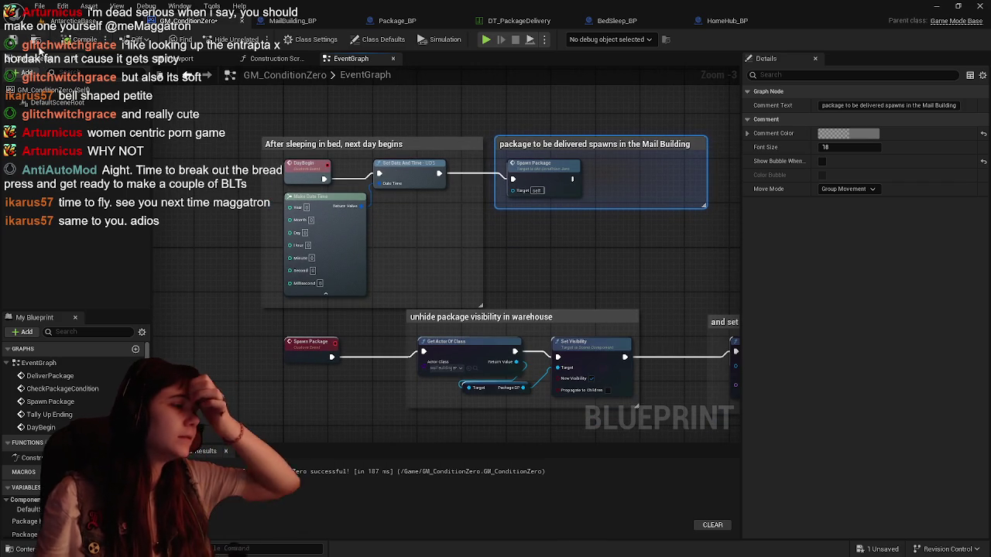
pyautogui.moveTo(448, 219); pyautogui.dragTo(416, 125)
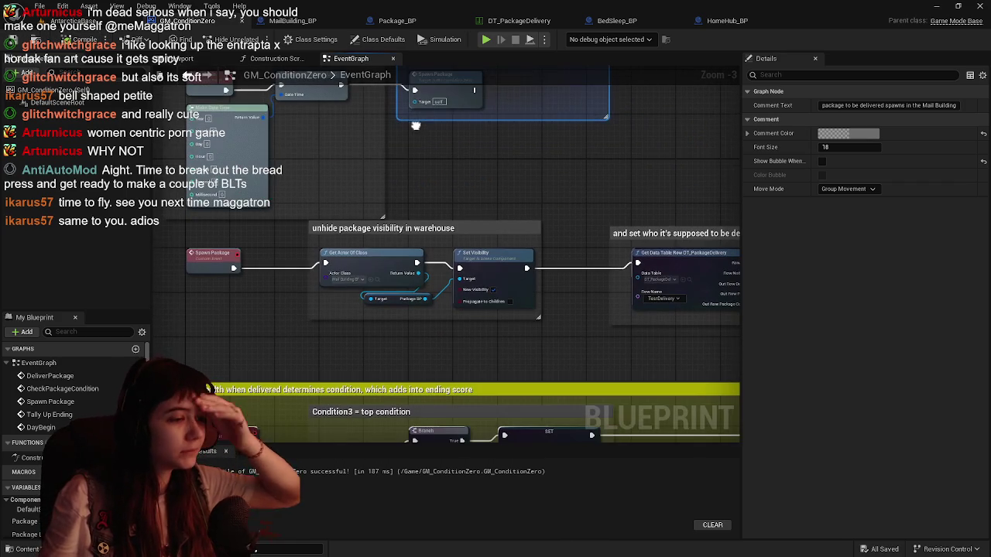
pyautogui.moveTo(551, 159); pyautogui.dragTo(564, 148)
pyautogui.scroll(-1, 492, 171)
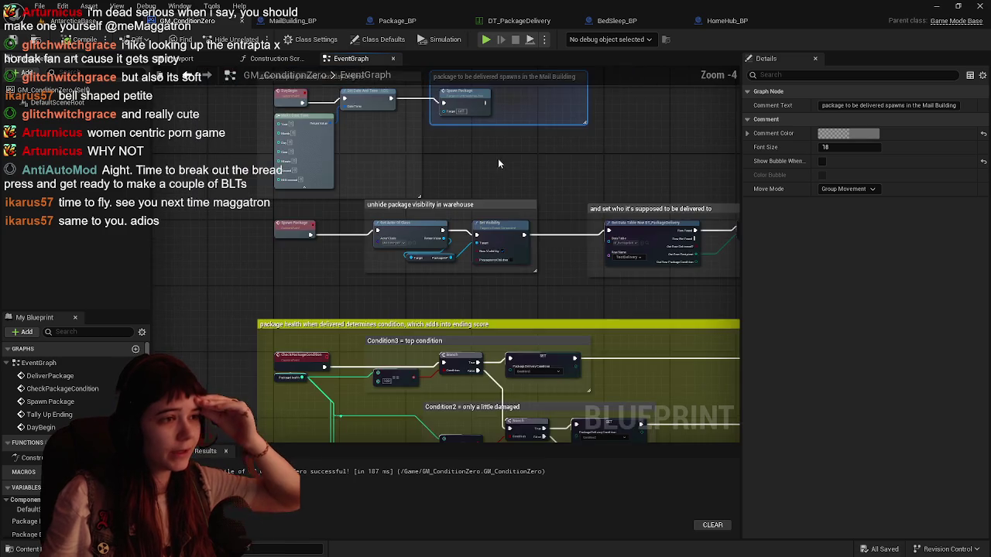
pyautogui.moveTo(495, 161); pyautogui.dragTo(488, 223)
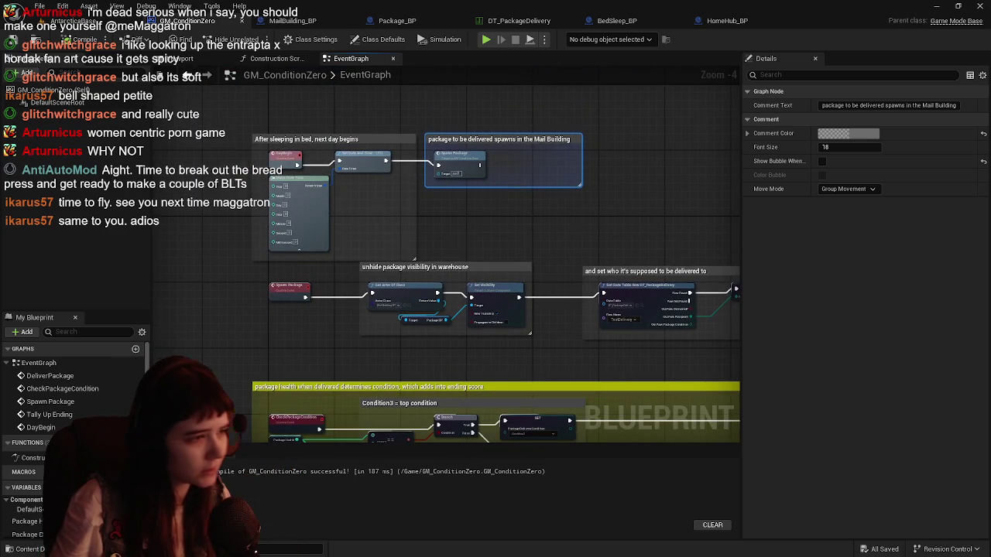
pyautogui.scroll(-1, 422, 250)
pyautogui.moveTo(243, 147); pyautogui.dragTo(523, 259)
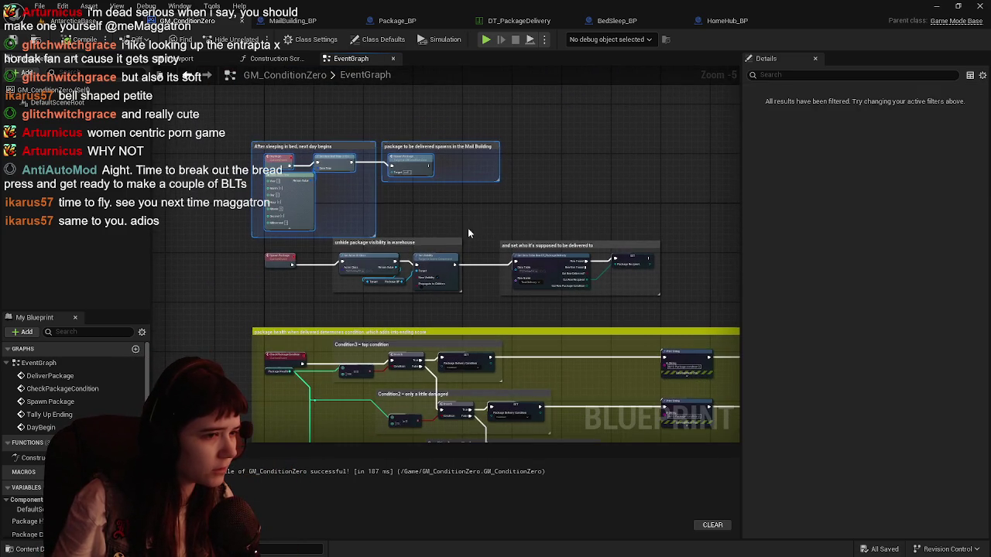
# Wrap the middle node row in a comment titled 'Spawning the package at the beginning of a new day'
pyautogui.moveTo(236, 243); pyautogui.dragTo(666, 306)
pyautogui.press('c')
pyautogui.write('Spawning the package at the beginning of a new')
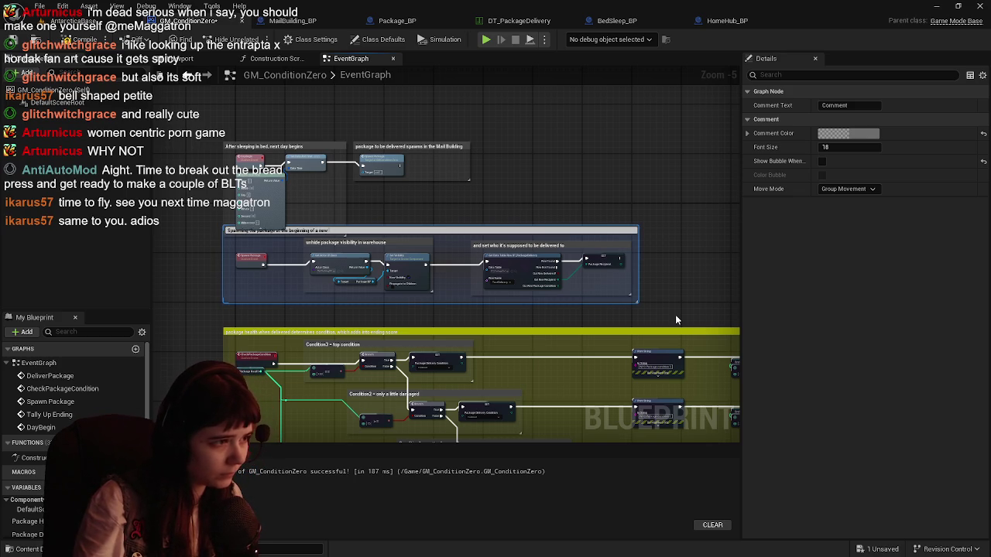
pyautogui.write('day')
pyautogui.press('Return')
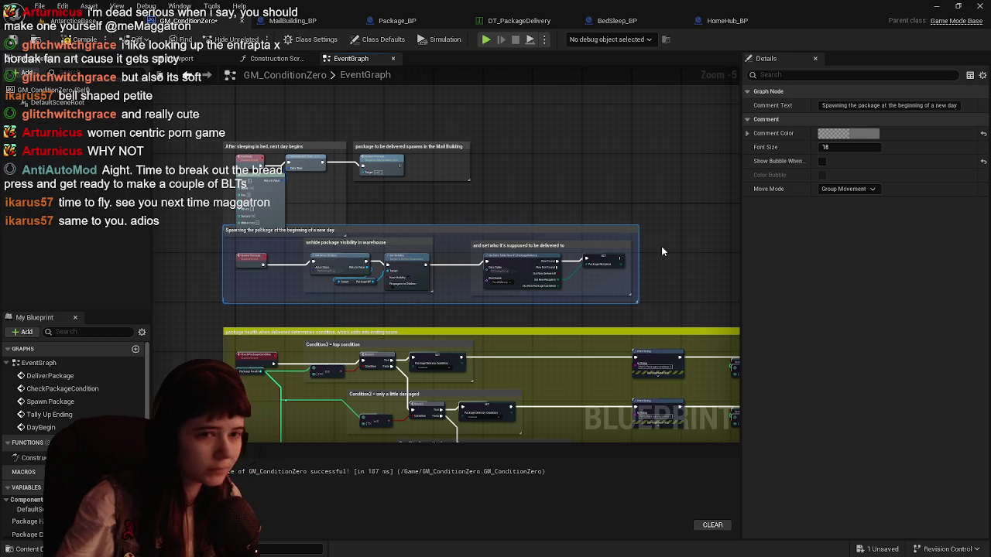
# Set the new comment's colour to yellow (R 1, G 1, B 0)
pyautogui.click(862, 134)
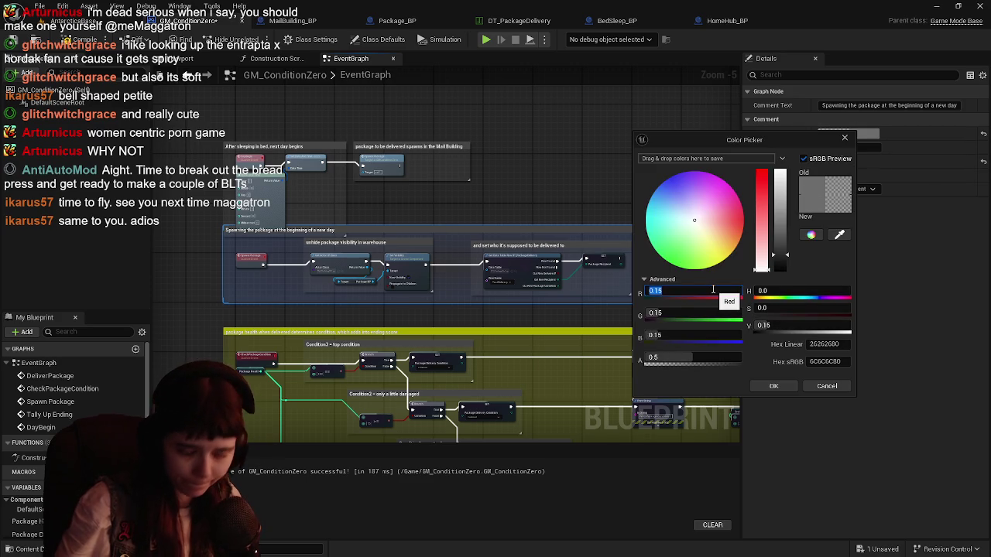
pyautogui.write('1')
pyautogui.press('Tab')
pyautogui.press('Tab')
pyautogui.press('Return')
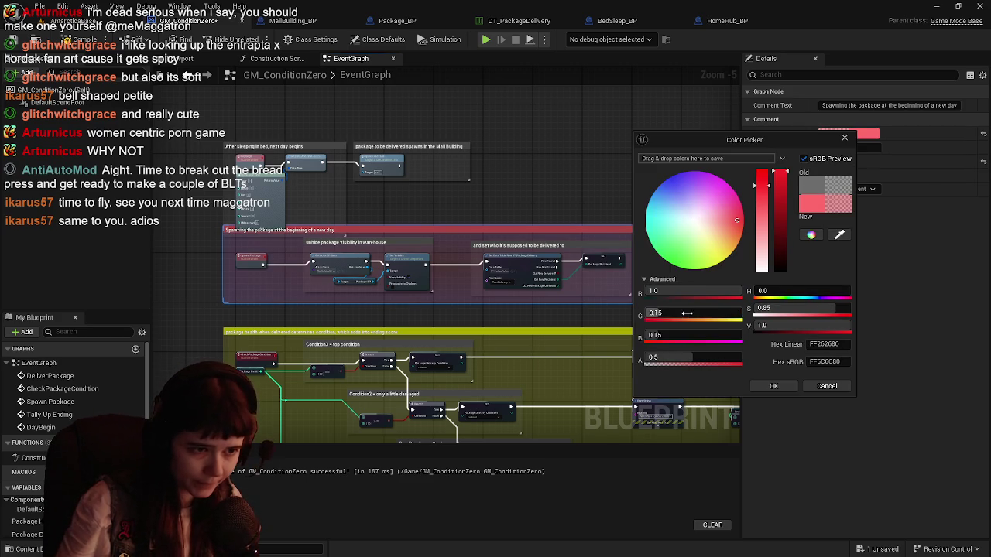
pyautogui.write('1')
pyautogui.press('Tab')
pyautogui.write('0')
pyautogui.press('Return')
pyautogui.click(719, 335)
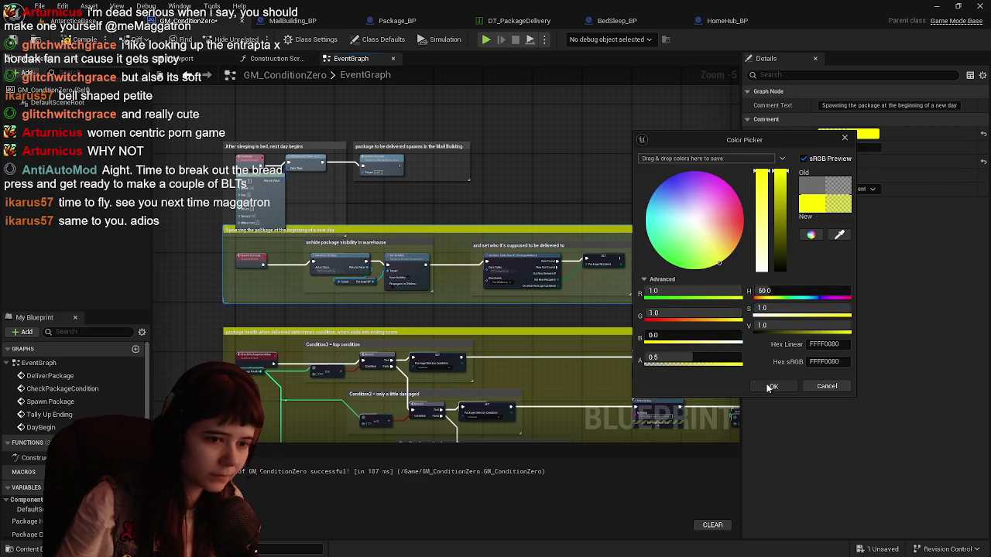
pyautogui.click(771, 386)
# Colour the 'After sleeping in bed' comment yellow (R 1, G 1, B 0)
pyautogui.scroll(1, 312, 103)
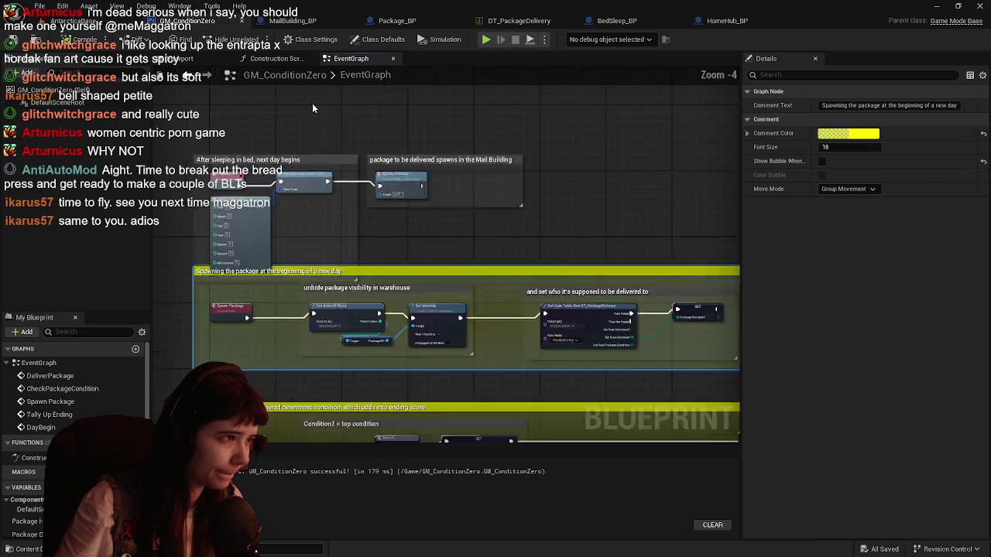
pyautogui.scroll(1, 289, 151)
pyautogui.scroll(-1, 289, 151)
pyautogui.moveTo(267, 136); pyautogui.dragTo(314, 154)
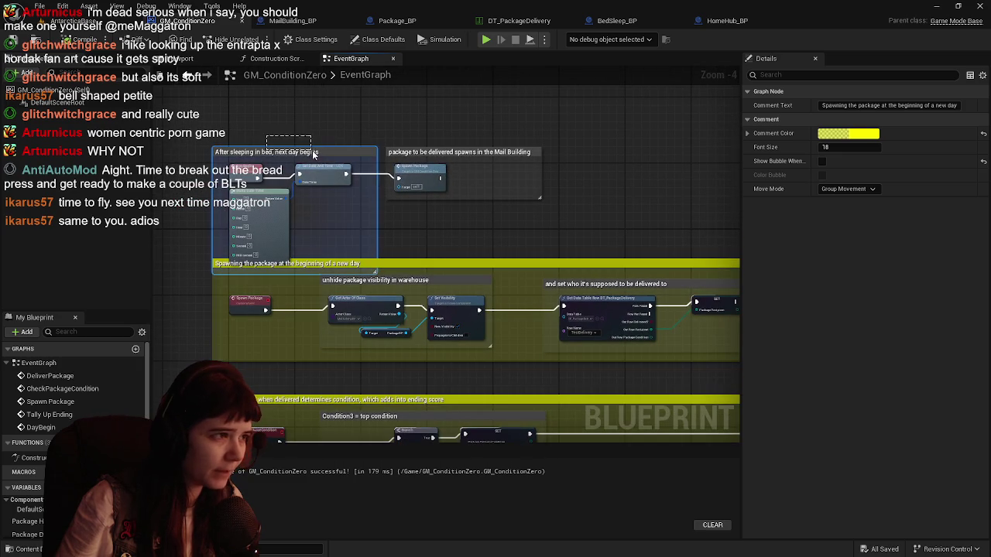
pyautogui.click(847, 133)
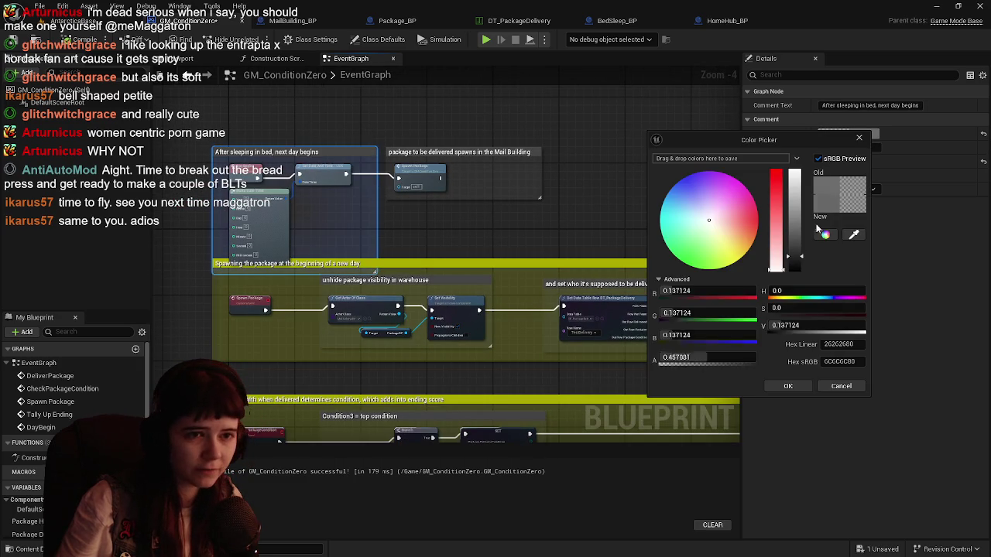
pyautogui.click(728, 290)
pyautogui.write('1')
pyautogui.press('Tab')
pyautogui.write('1')
pyautogui.press('Tab')
pyautogui.write('0')
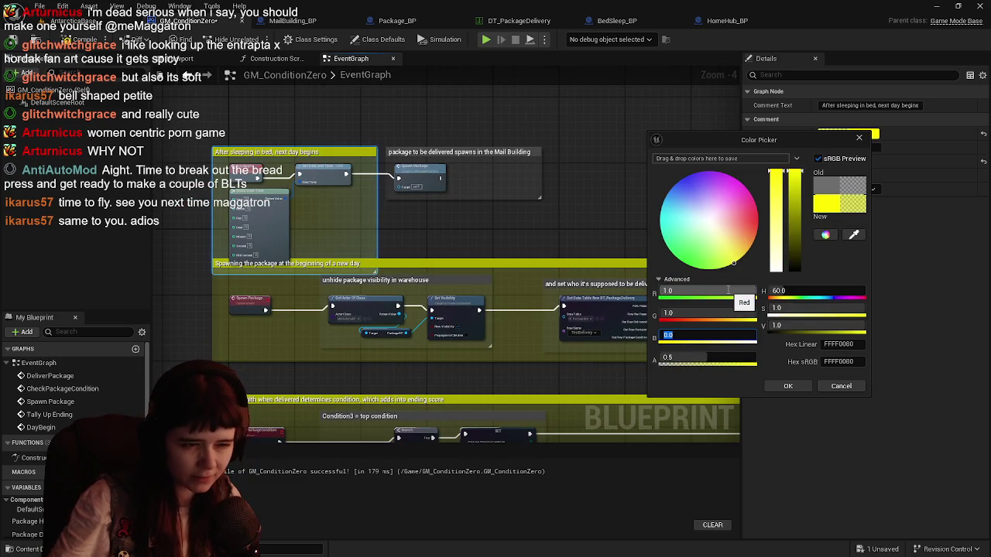
pyautogui.click(787, 385)
# Colour the Mail Building comment yellow as well
pyautogui.click(515, 155)
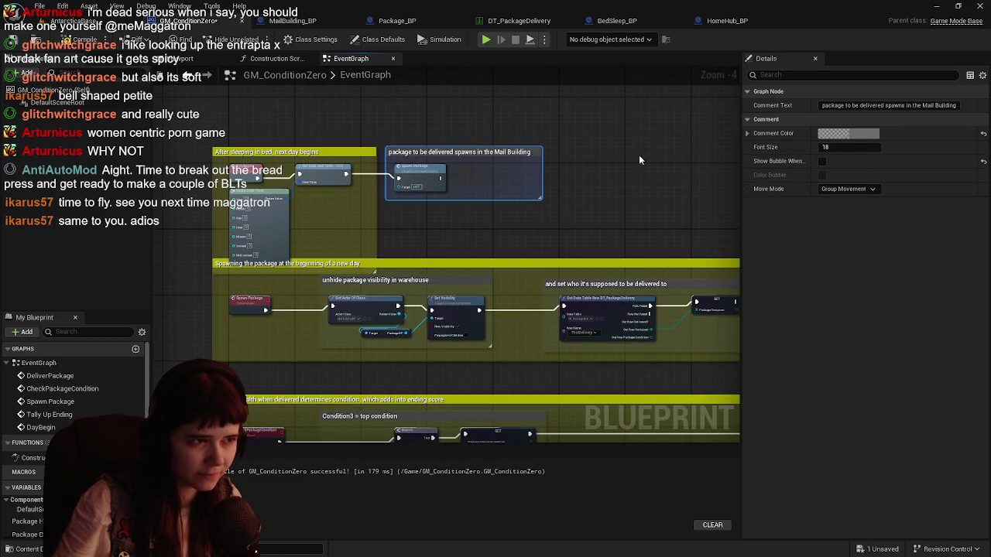
pyautogui.click(855, 135)
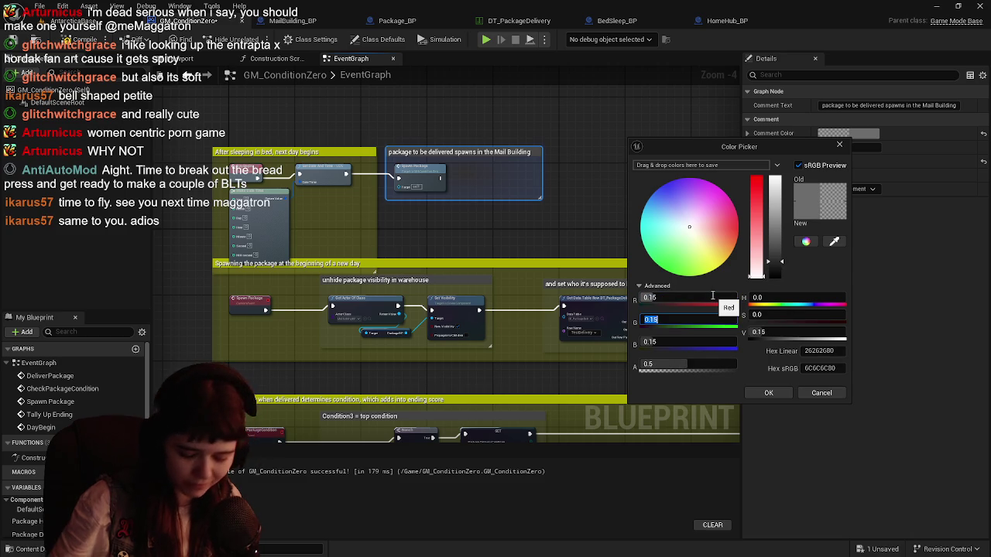
pyautogui.press('Tab')
pyautogui.write('1')
pyautogui.press('Tab')
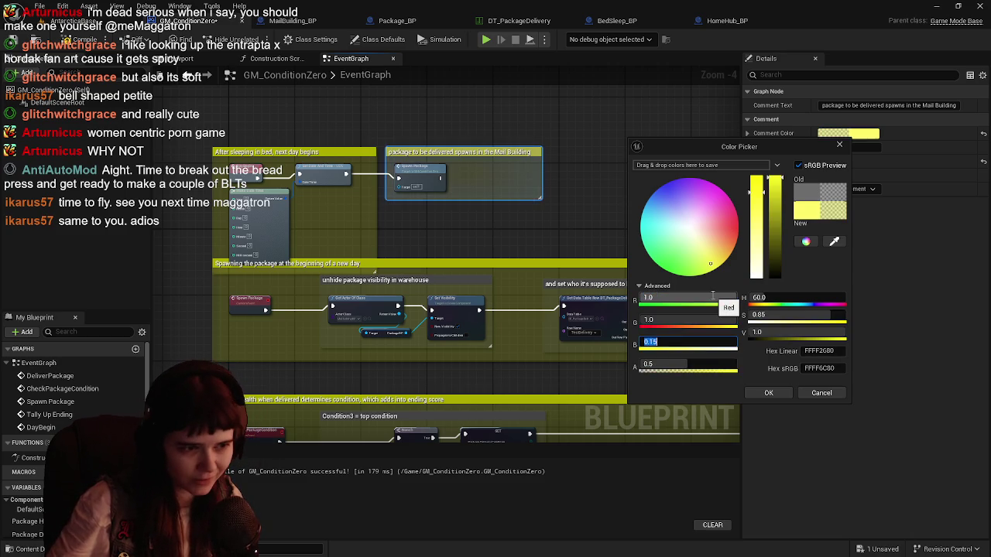
pyautogui.click(769, 392)
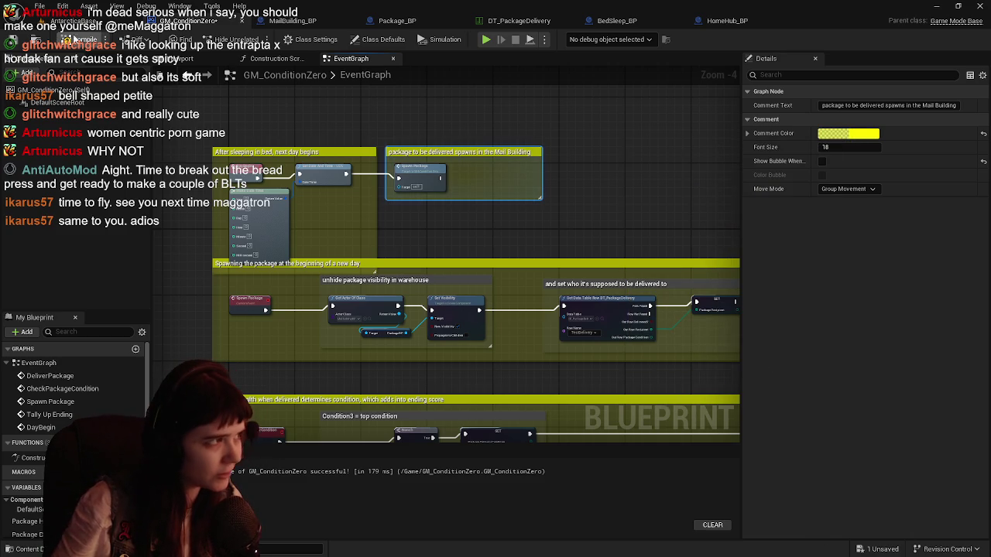
pyautogui.scroll(-5, 238, 244)
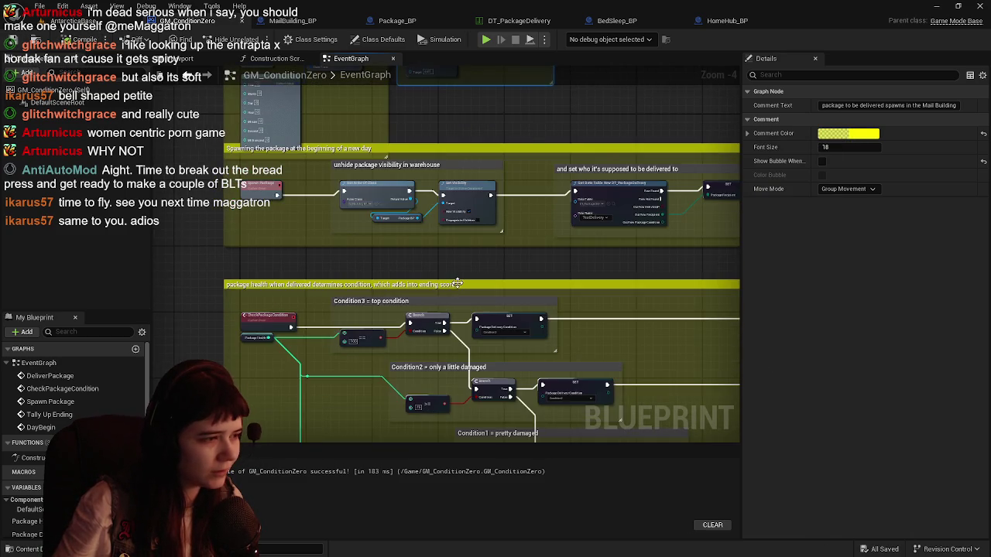
# Look over the package health and condition nodes, then return to the AntarcticaBase level
pyautogui.moveTo(286, 350)
pyautogui.mouseDown()
pyautogui.moveTo(275, 201)
pyautogui.moveTo(275, 255)
pyautogui.mouseUp()
pyautogui.scroll(2, 274, 255)
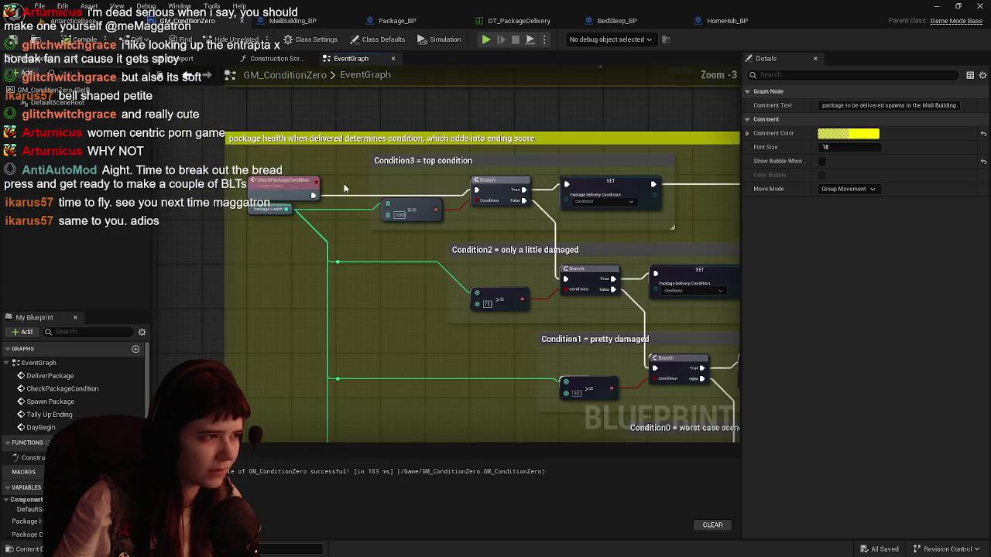
pyautogui.moveTo(333, 217); pyautogui.dragTo(327, 307)
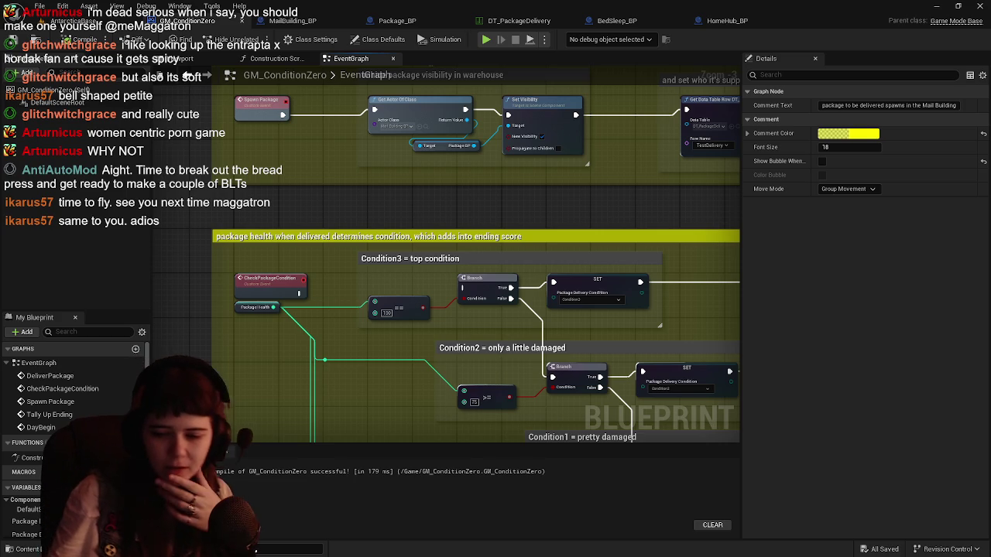
pyautogui.click(78, 18)
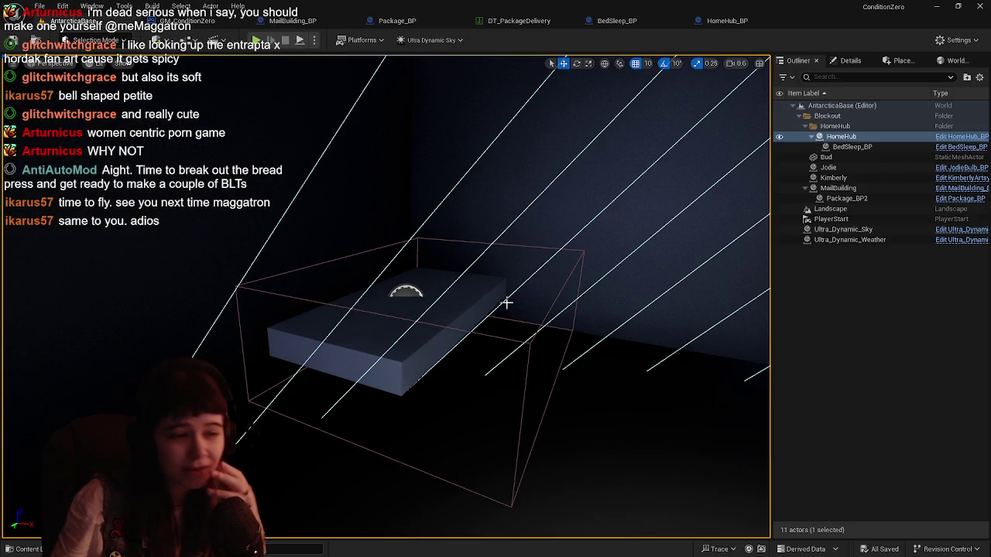
# Fly the camera out over the snowy mountain landscape, leaving no actor selected
pyautogui.moveTo(571, 283)
pyautogui.mouseDown()
pyautogui.moveTo(496, 341)
pyautogui.moveTo(480, 309)
pyautogui.mouseUp()
pyautogui.click(891, 301)
pyautogui.moveTo(638, 294); pyautogui.dragTo(638, 294)
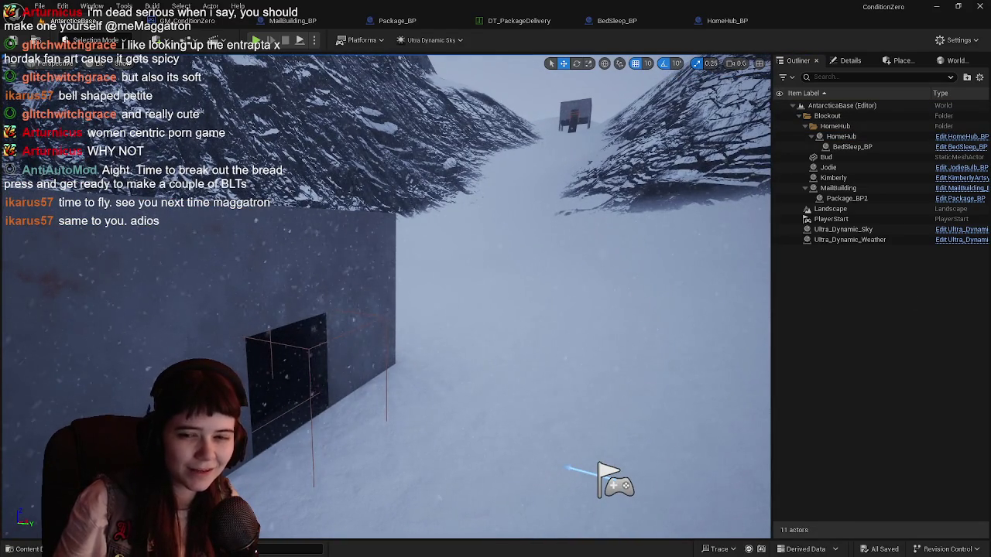